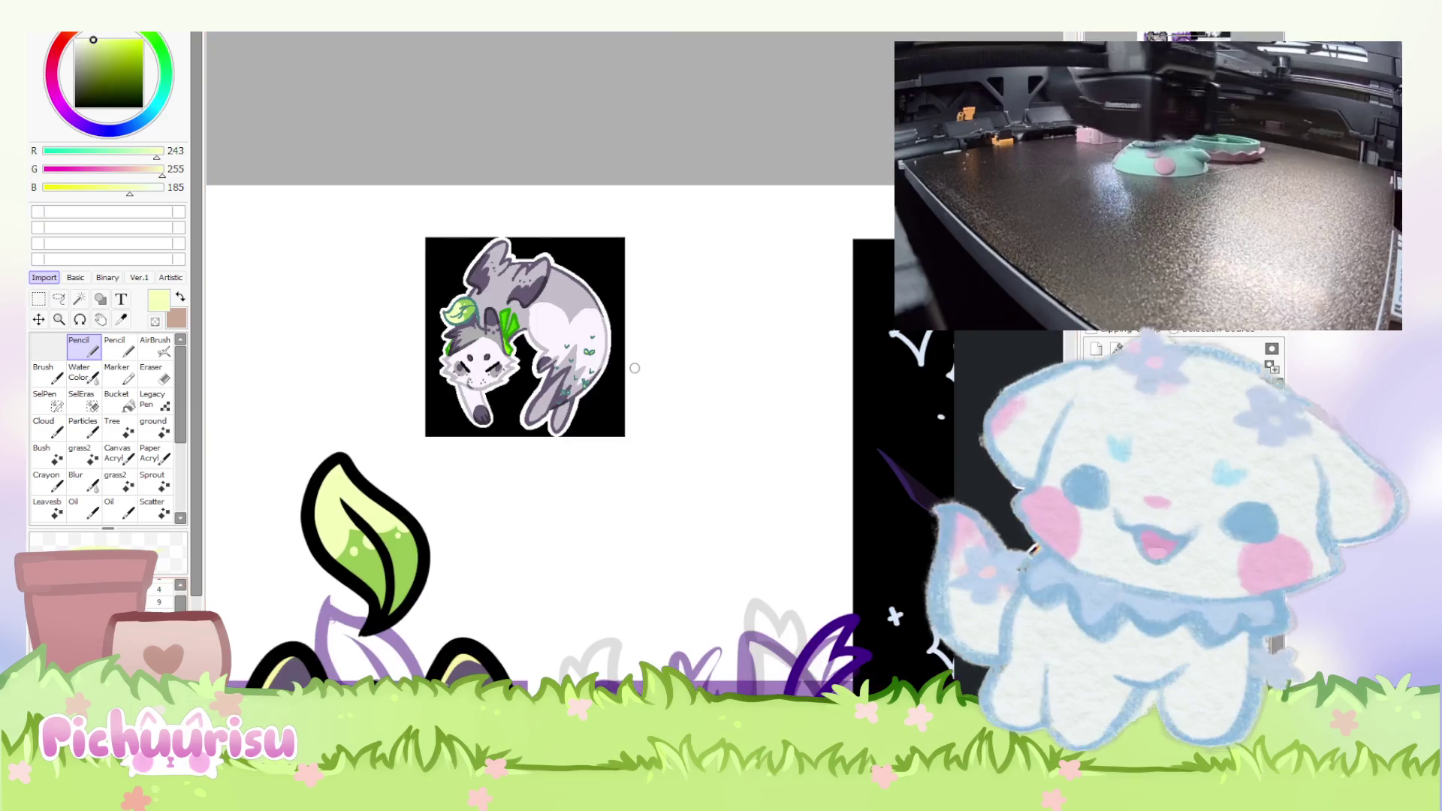
Sample a pale blue-white from the artwork and stroke darker green shading near the leaf tip.
scroll(338, 571, up, 2)
scroll(322, 586, up, 1)
scroll(322, 586, down, 2)
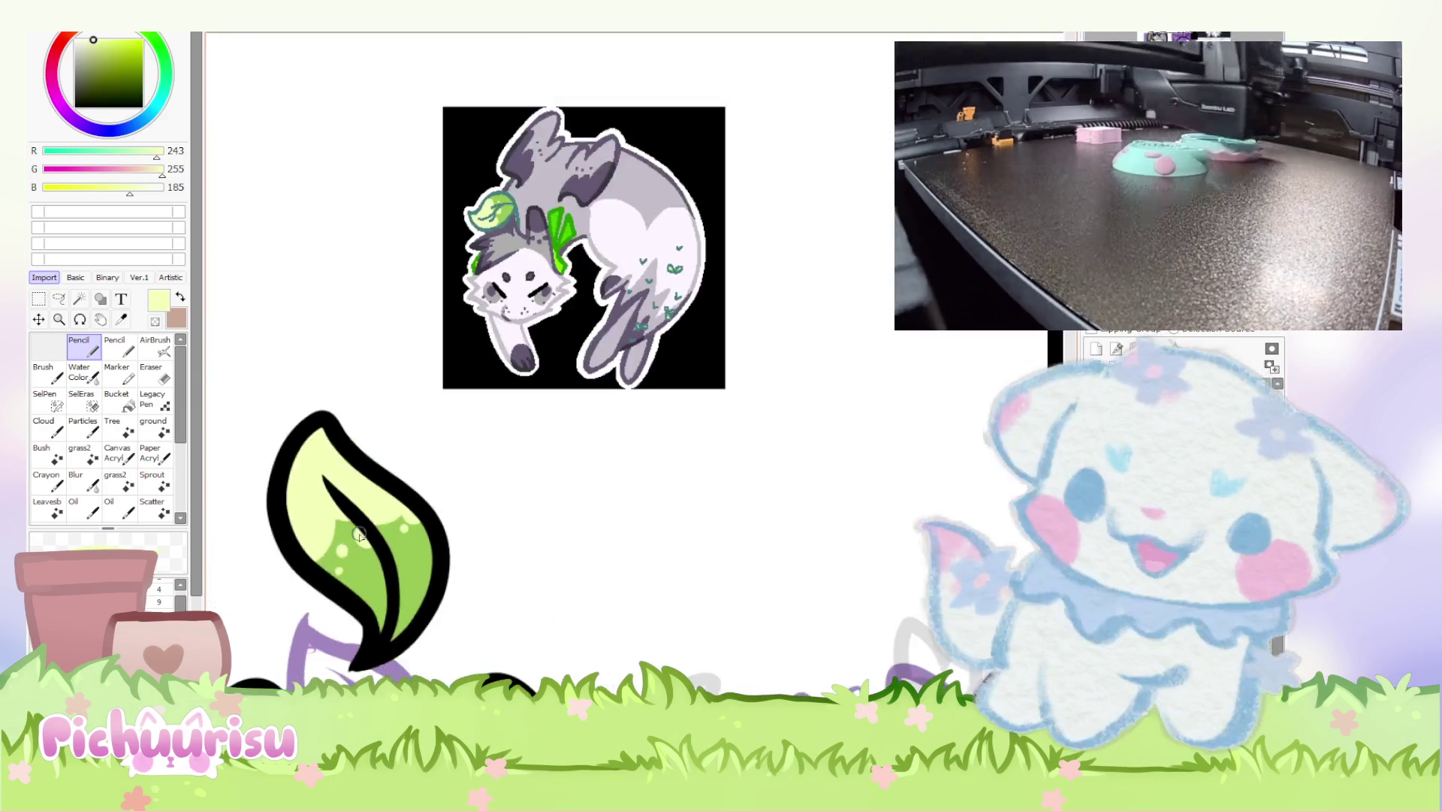
scroll(359, 526, down, 1)
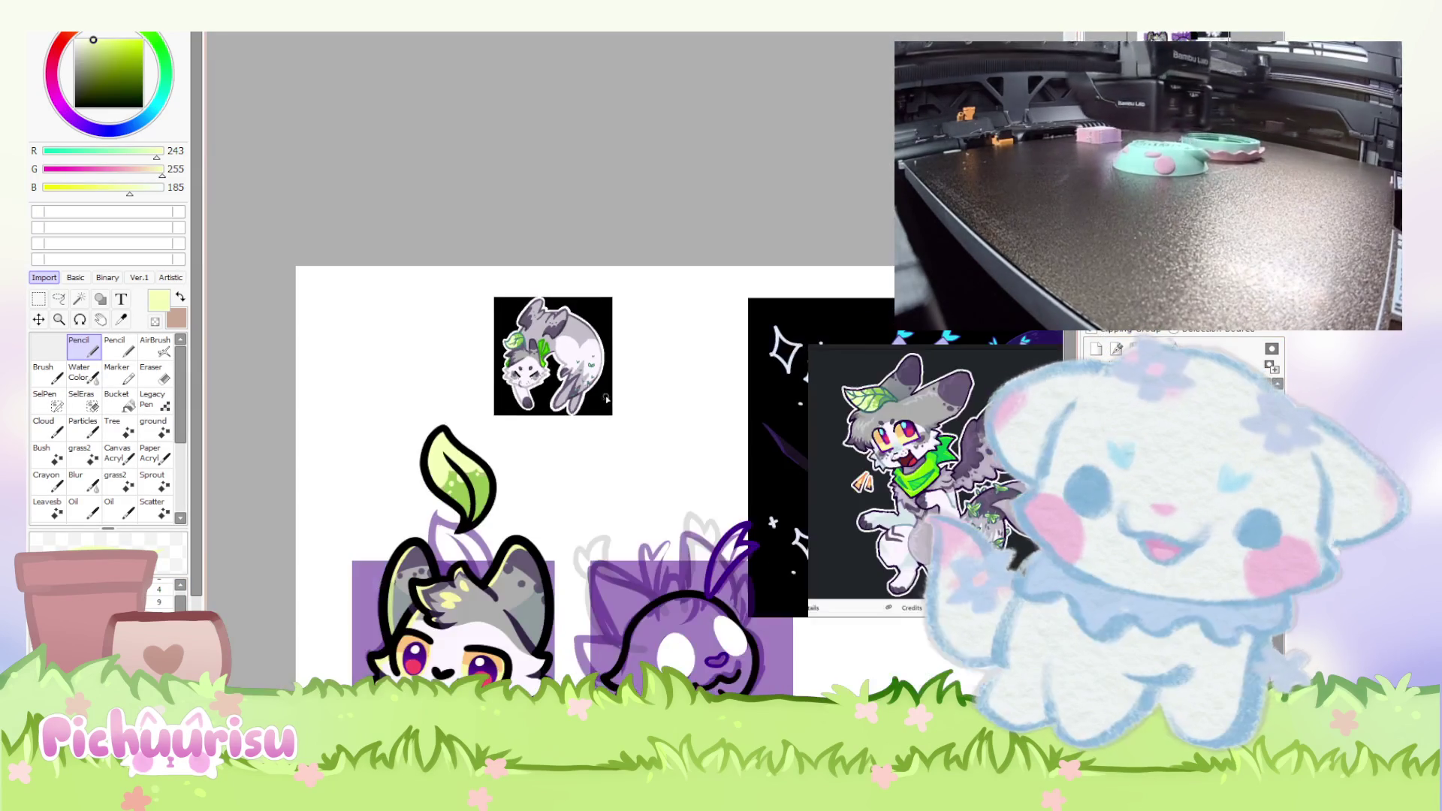
scroll(621, 410, down, 1)
scroll(365, 501, down, 1)
scroll(679, 514, up, 5)
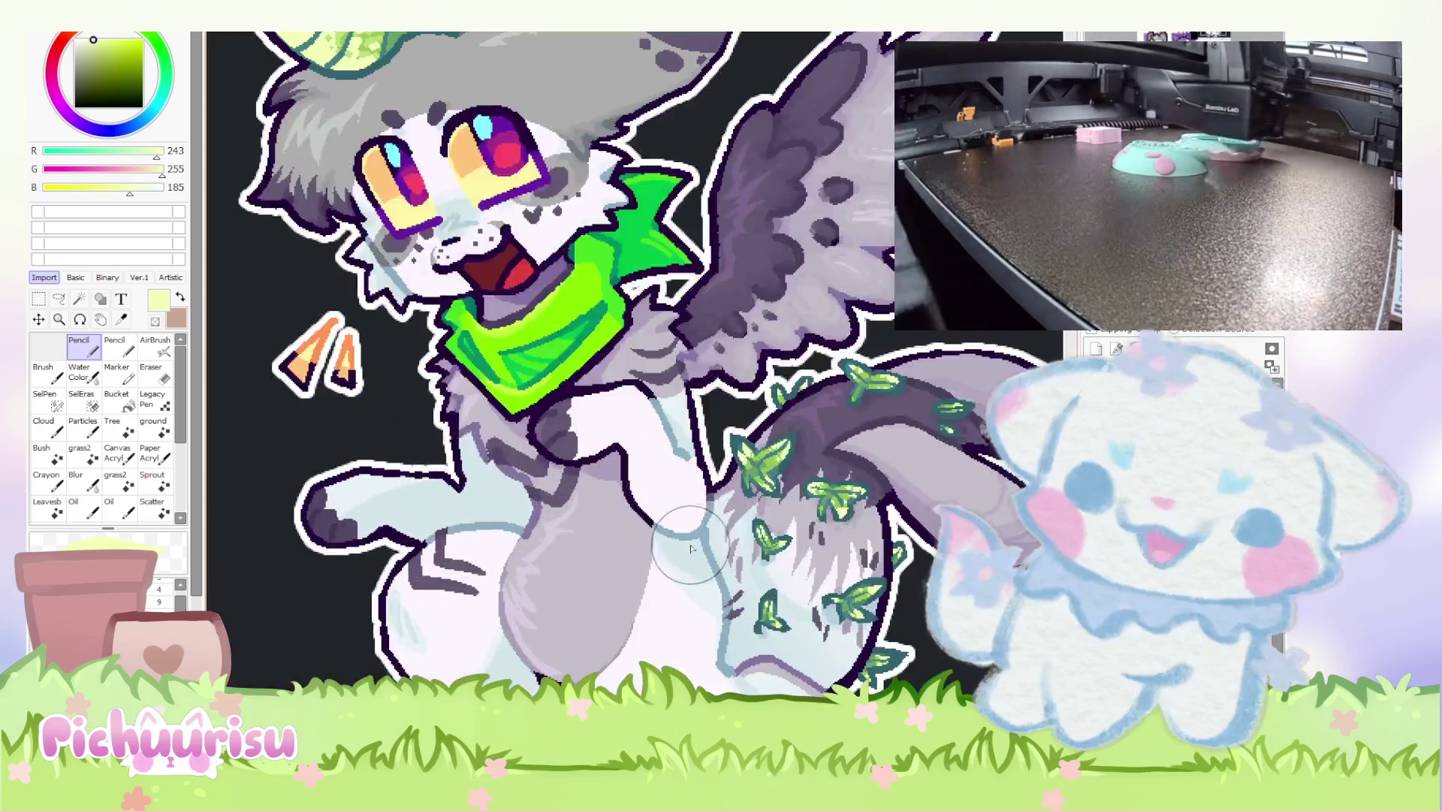
alt+click(704, 559)
scroll(676, 541, down, 3)
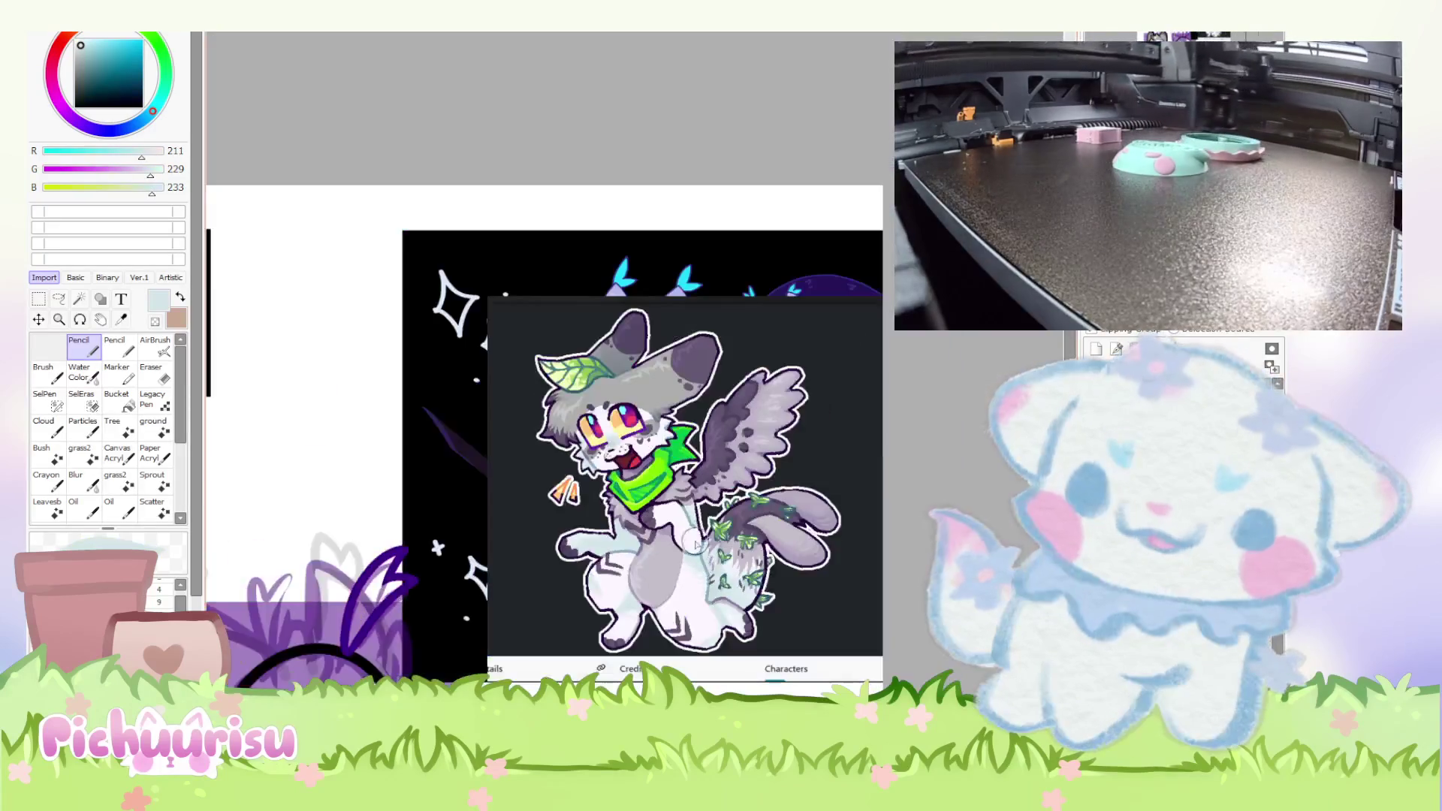
scroll(403, 490, up, 4)
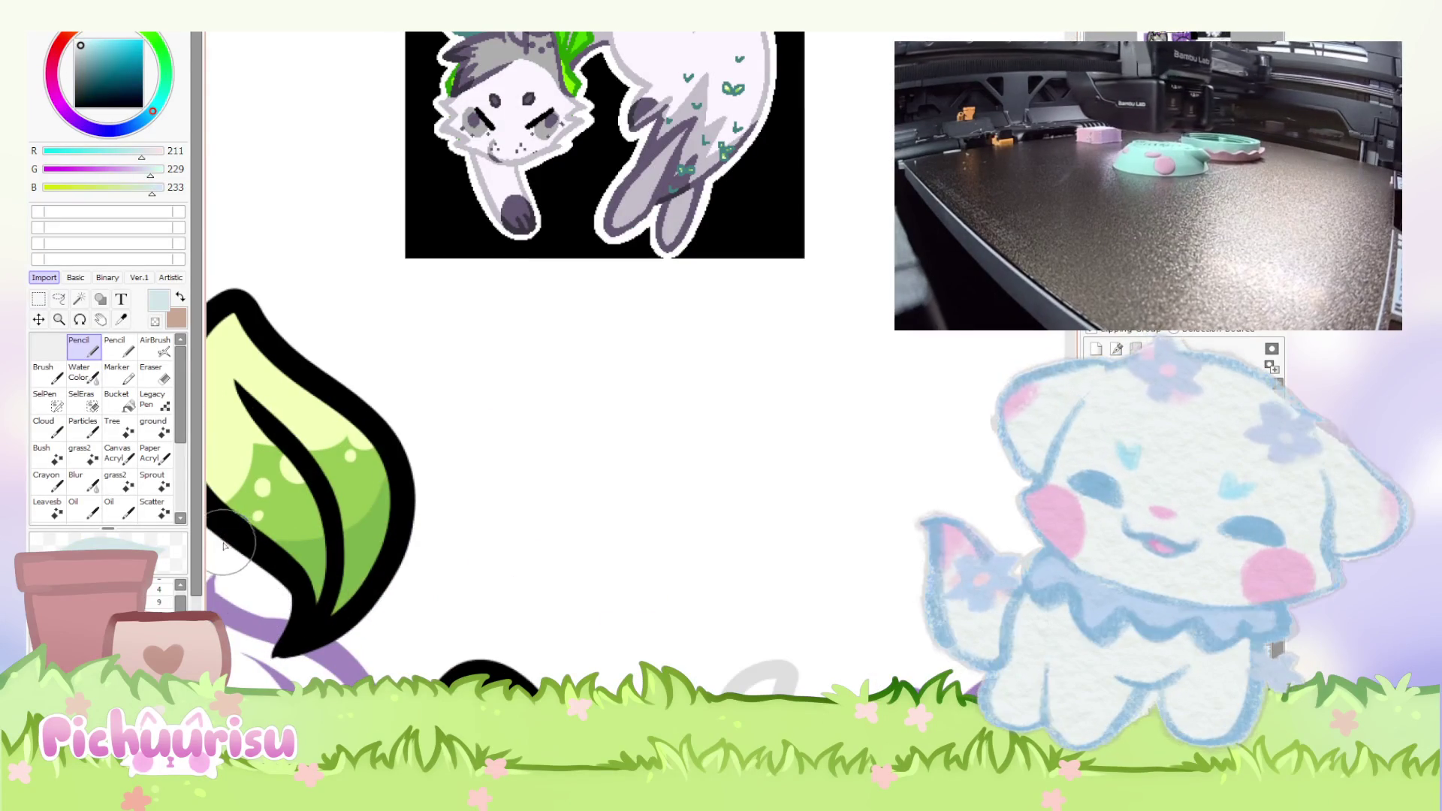
scroll(338, 465, down, 3)
scroll(308, 455, up, 4)
mouse_move(307, 455)
mouse_down()
mouse_move(313, 409)
mouse_move(344, 412)
mouse_move(278, 556)
mouse_move(361, 526)
mouse_move(338, 474)
mouse_up()
Toggle between Eraser and Pencil, then sample a pale yellow from the artwork.
key(e)
scroll(338, 473, down, 3)
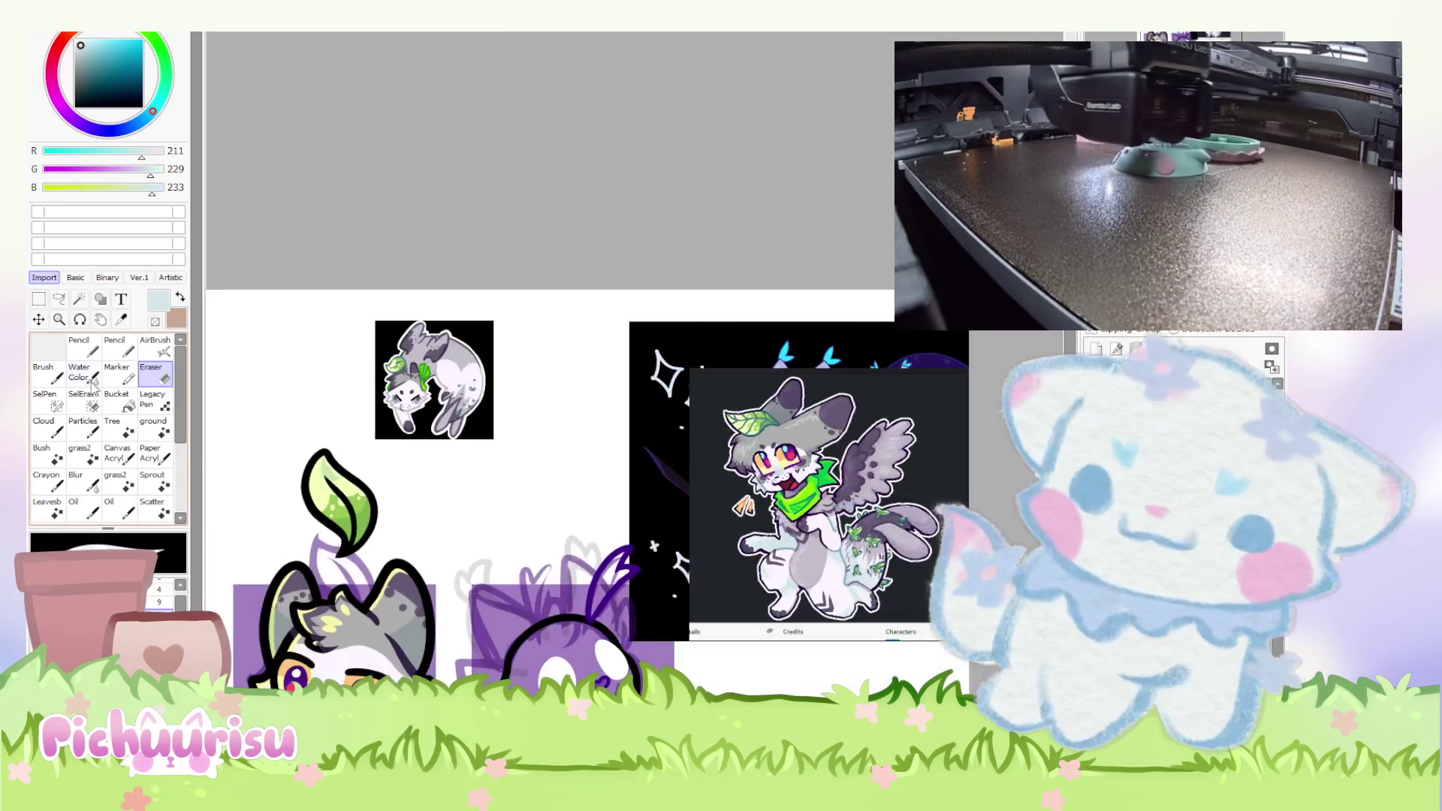
click(83, 347)
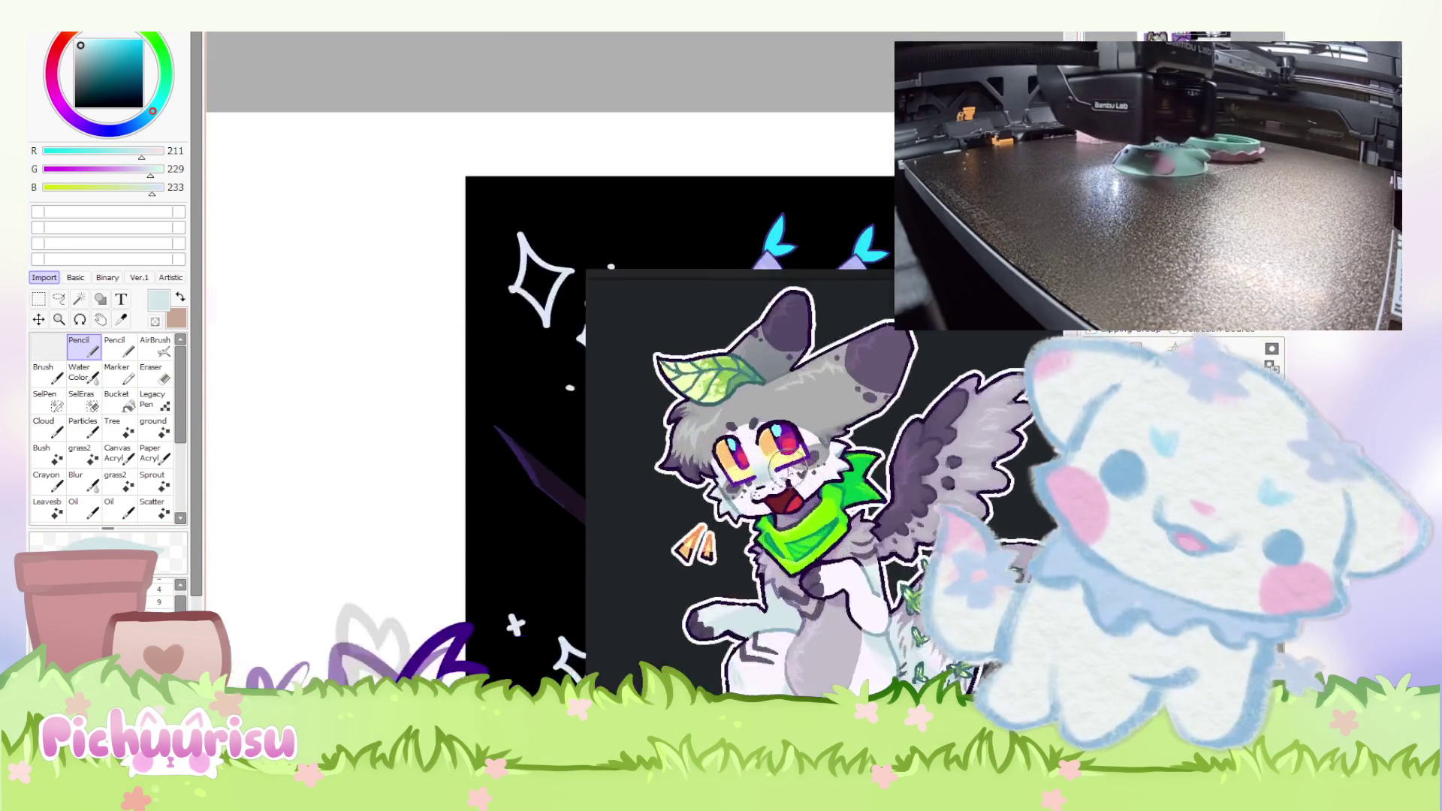
scroll(782, 481, up, 5)
alt+click(758, 458)
scroll(781, 481, down, 3)
scroll(804, 474, down, 2)
scroll(400, 481, up, 3)
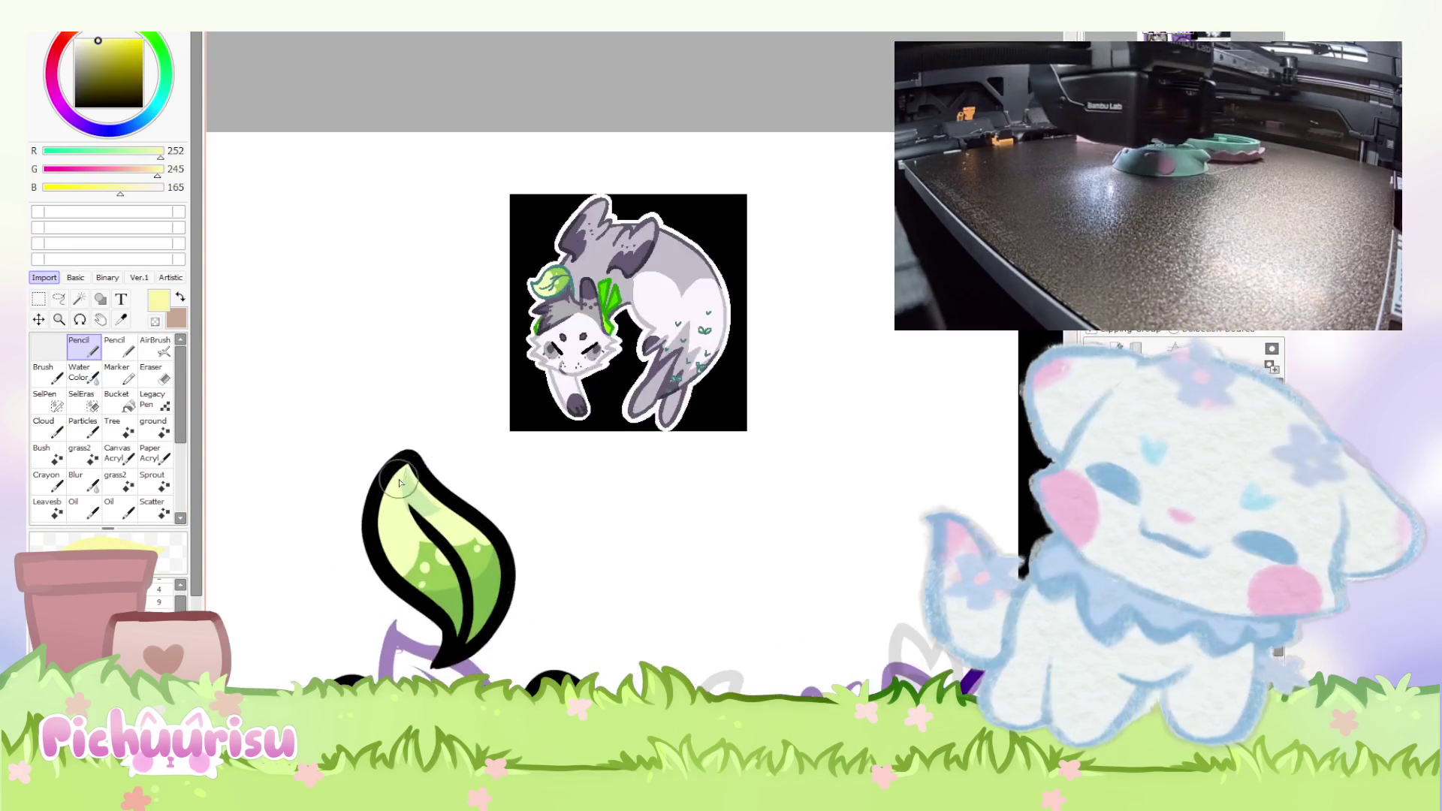
scroll(372, 541, up, 3)
scroll(293, 564, down, 3)
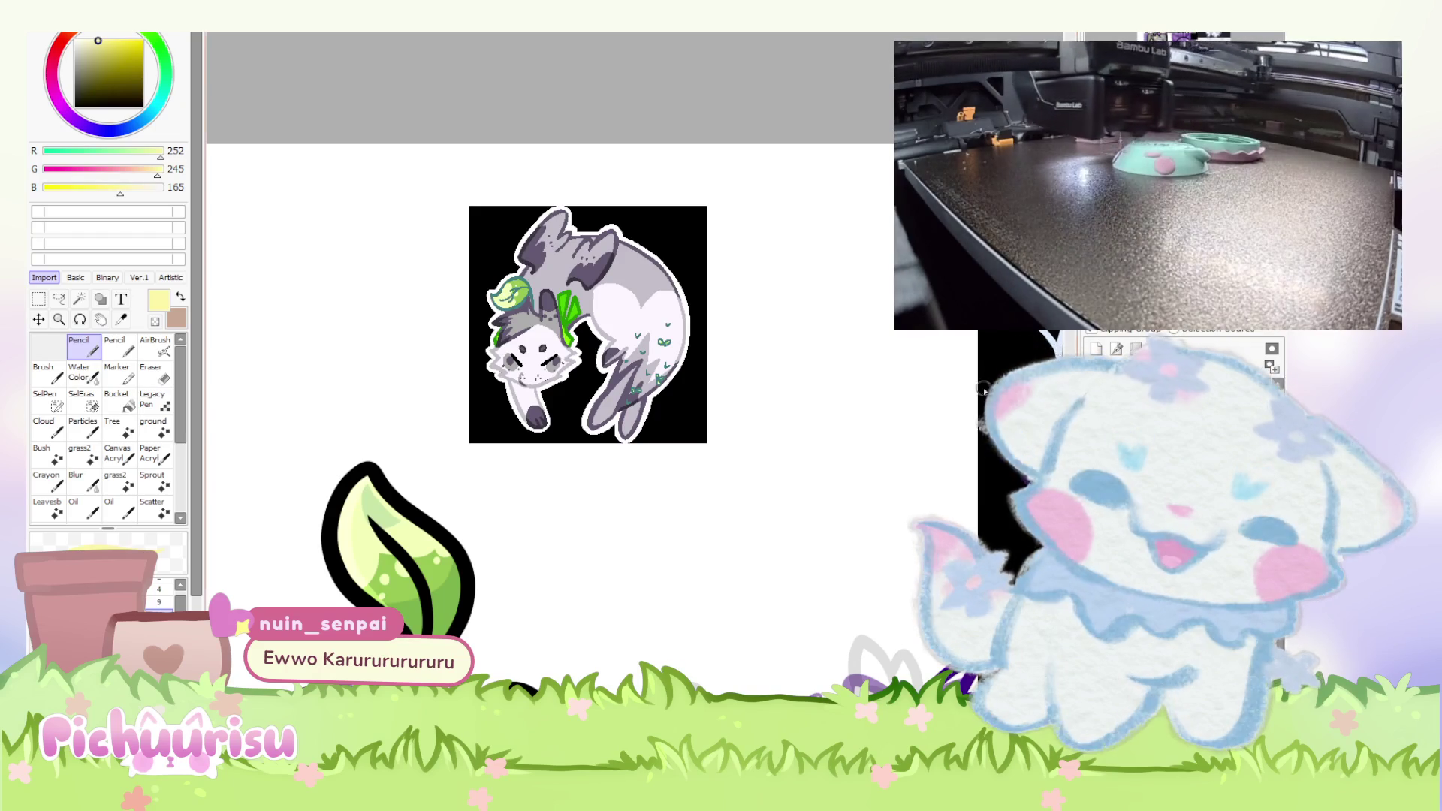
scroll(368, 536, up, 3)
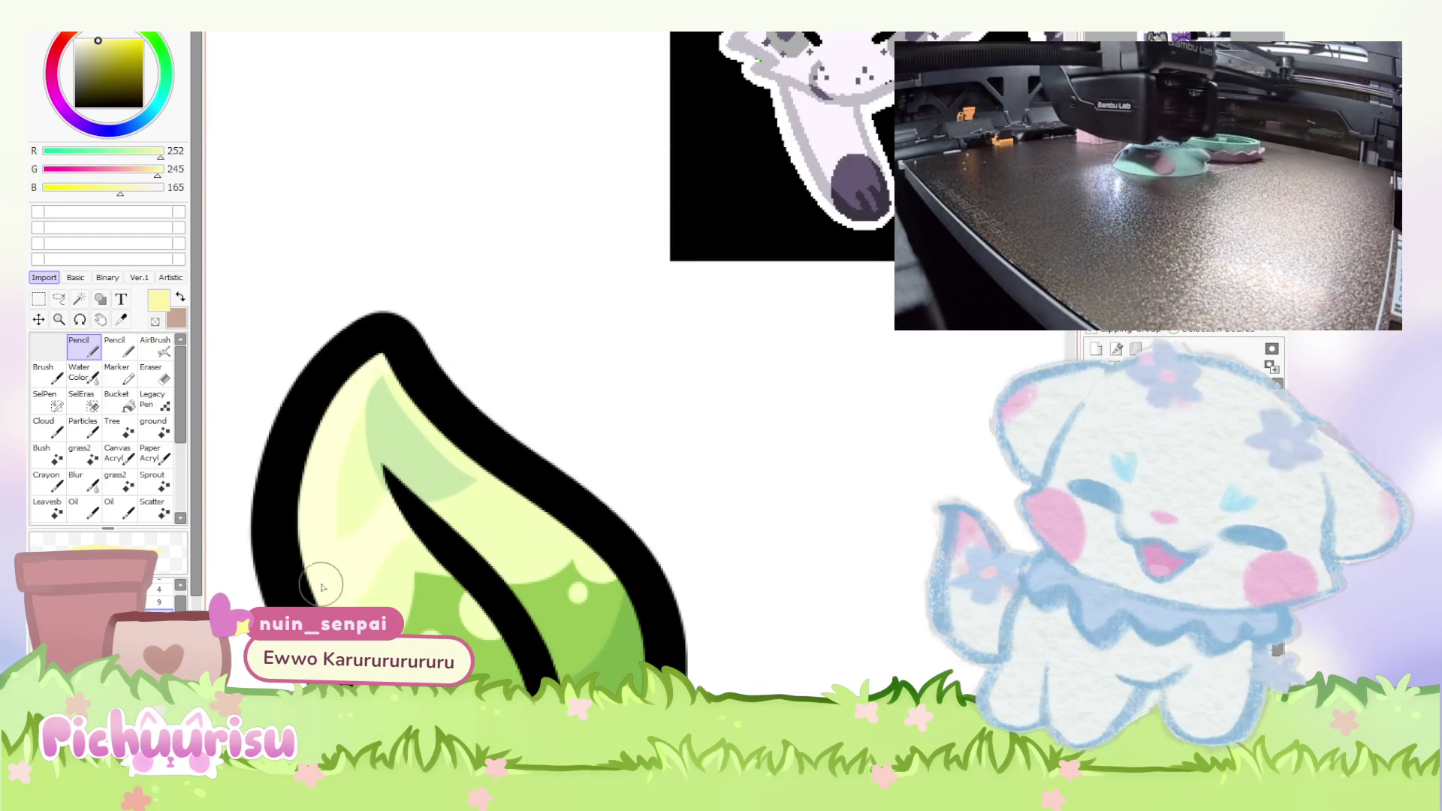
scroll(332, 517, down, 3)
scroll(323, 525, down, 1)
scroll(316, 529, up, 3)
scroll(314, 536, down, 2)
scroll(312, 533, up, 2)
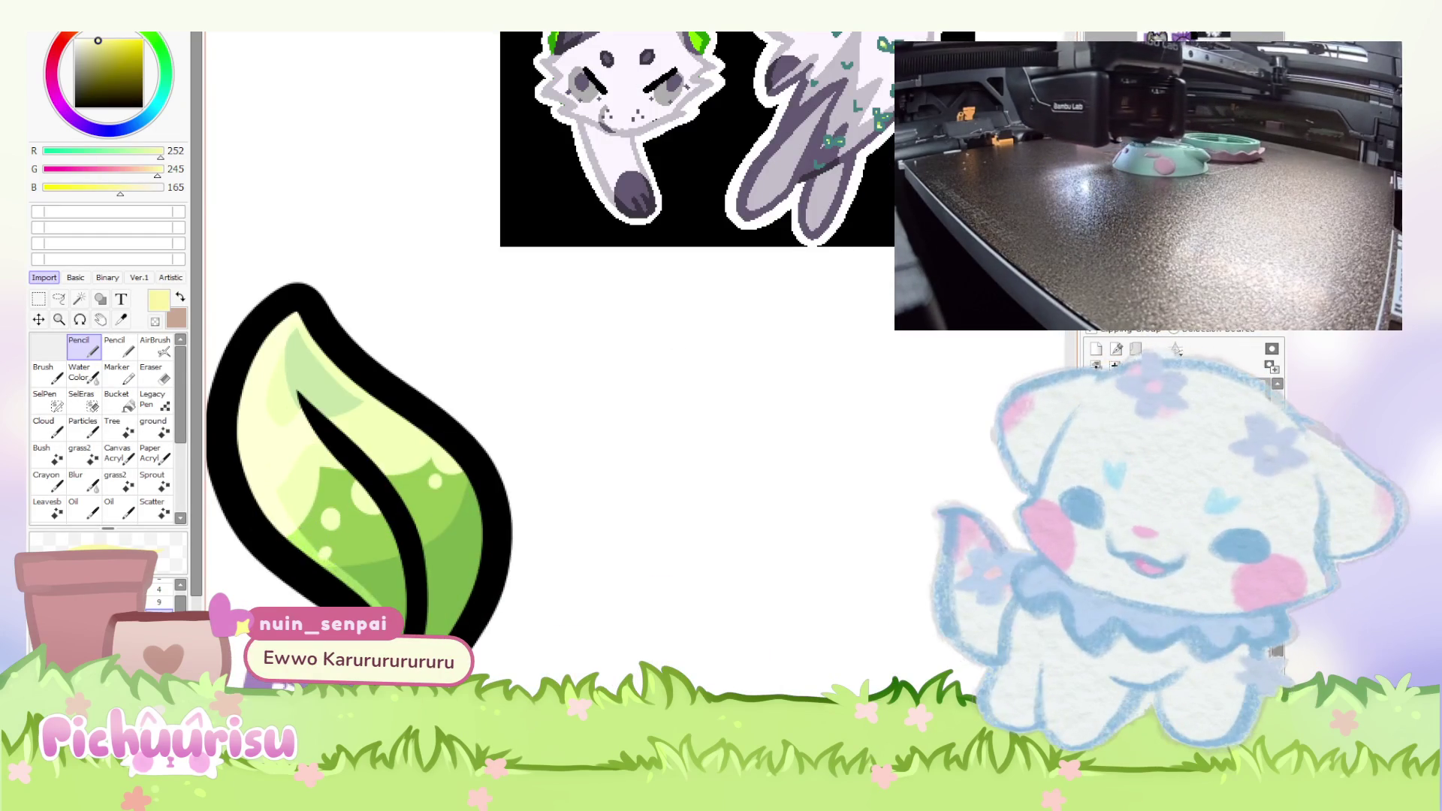
scroll(333, 534, down, 3)
scroll(331, 535, up, 2)
Pick a darker green from the leaf's mid green and shade the leaf's lower part.
alt+click(331, 534)
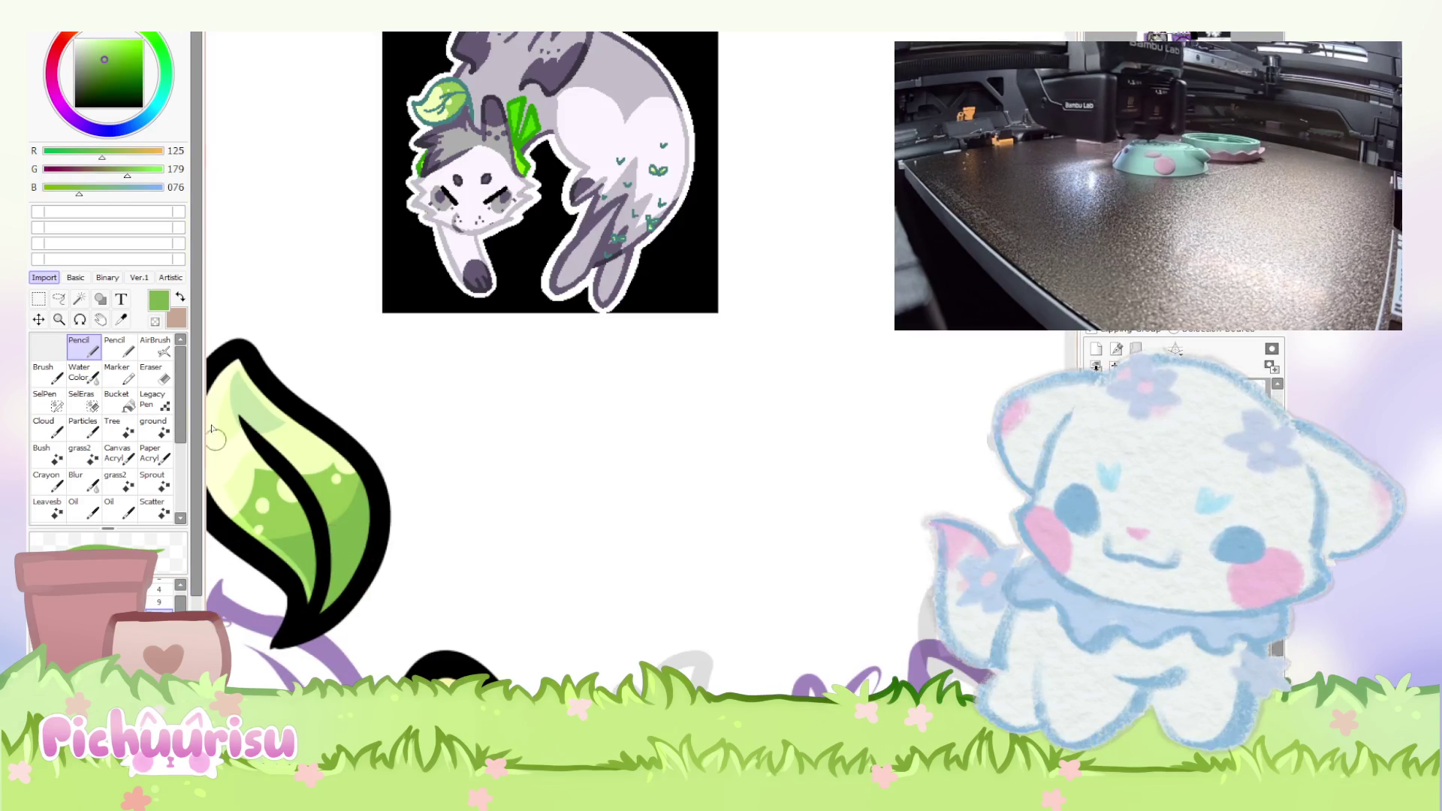
click(107, 79)
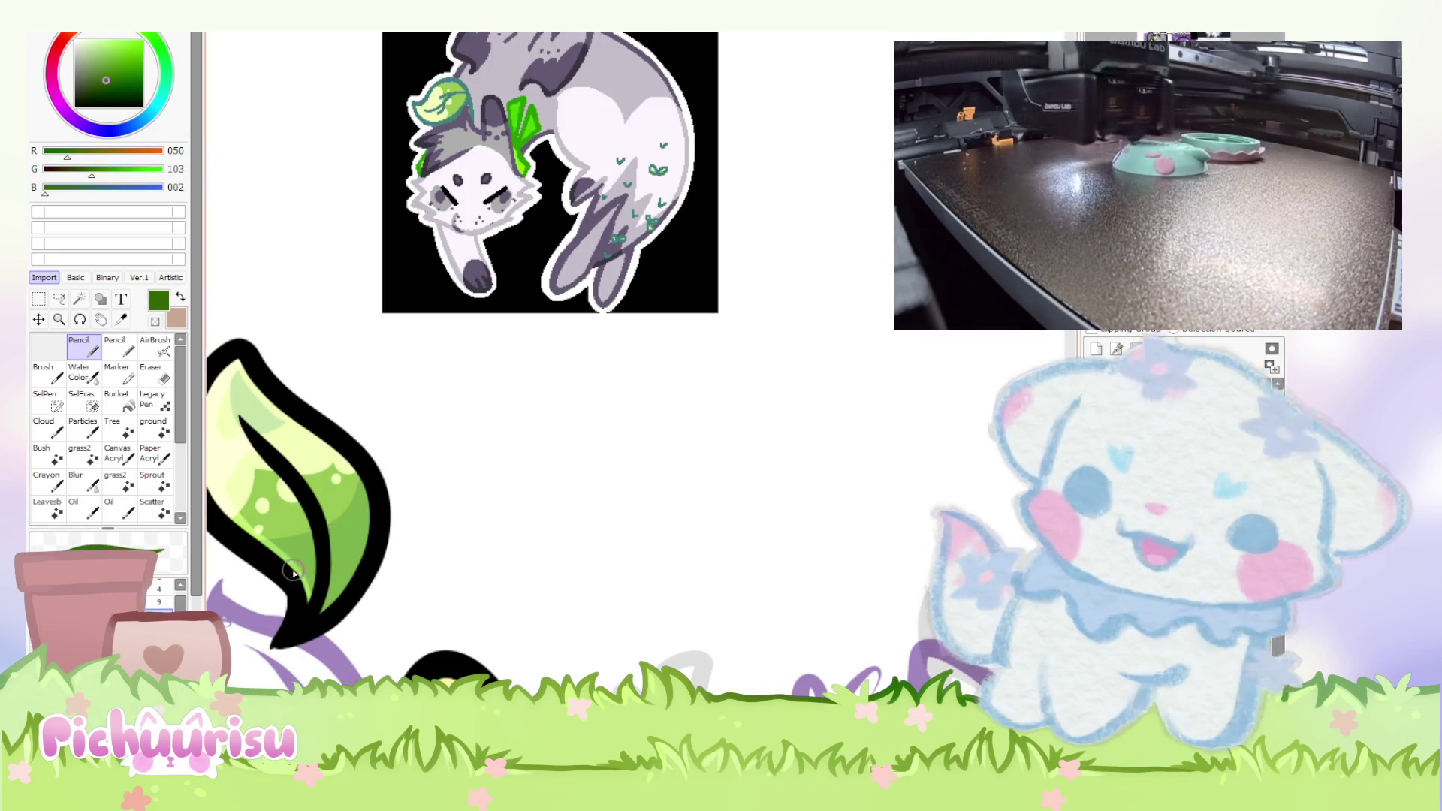
scroll(294, 568, up, 2)
drag(320, 586, 334, 624)
Repaint the leaf's black inner vein dark green and choose an even darker green for the outline.
scroll(381, 575, down, 1)
scroll(380, 574, down, 3)
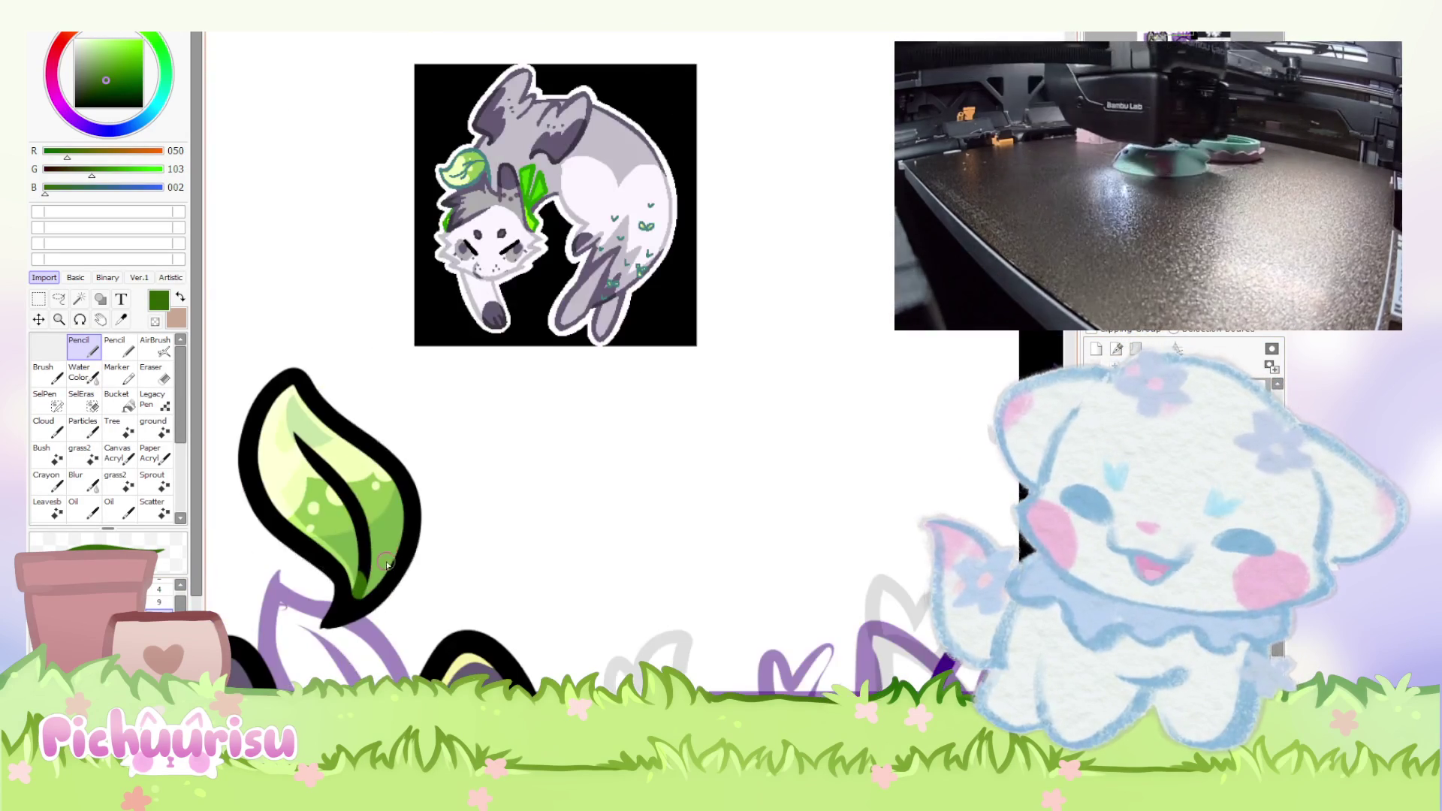
scroll(363, 521, up, 2)
drag(363, 521, 317, 442)
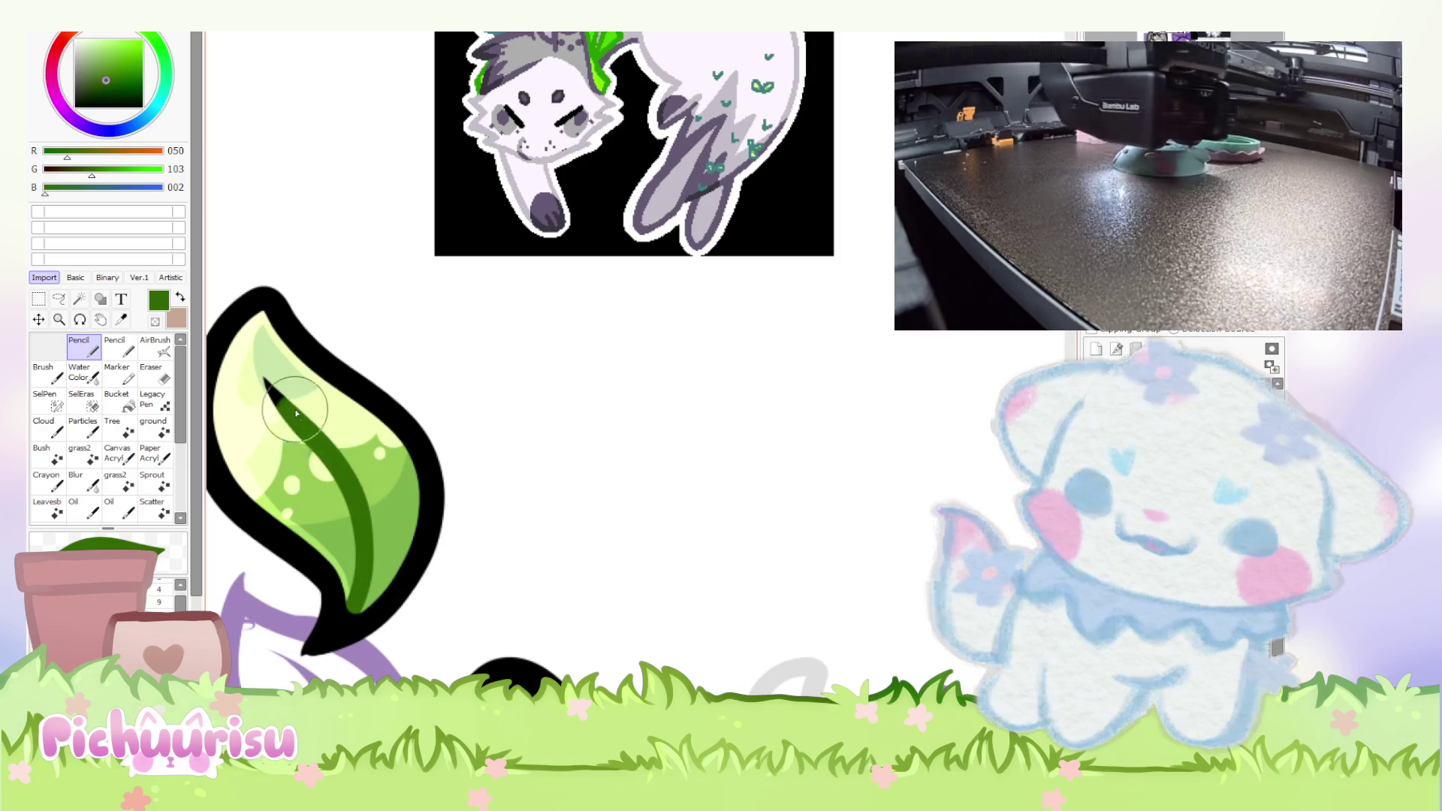
scroll(317, 442, down, 3)
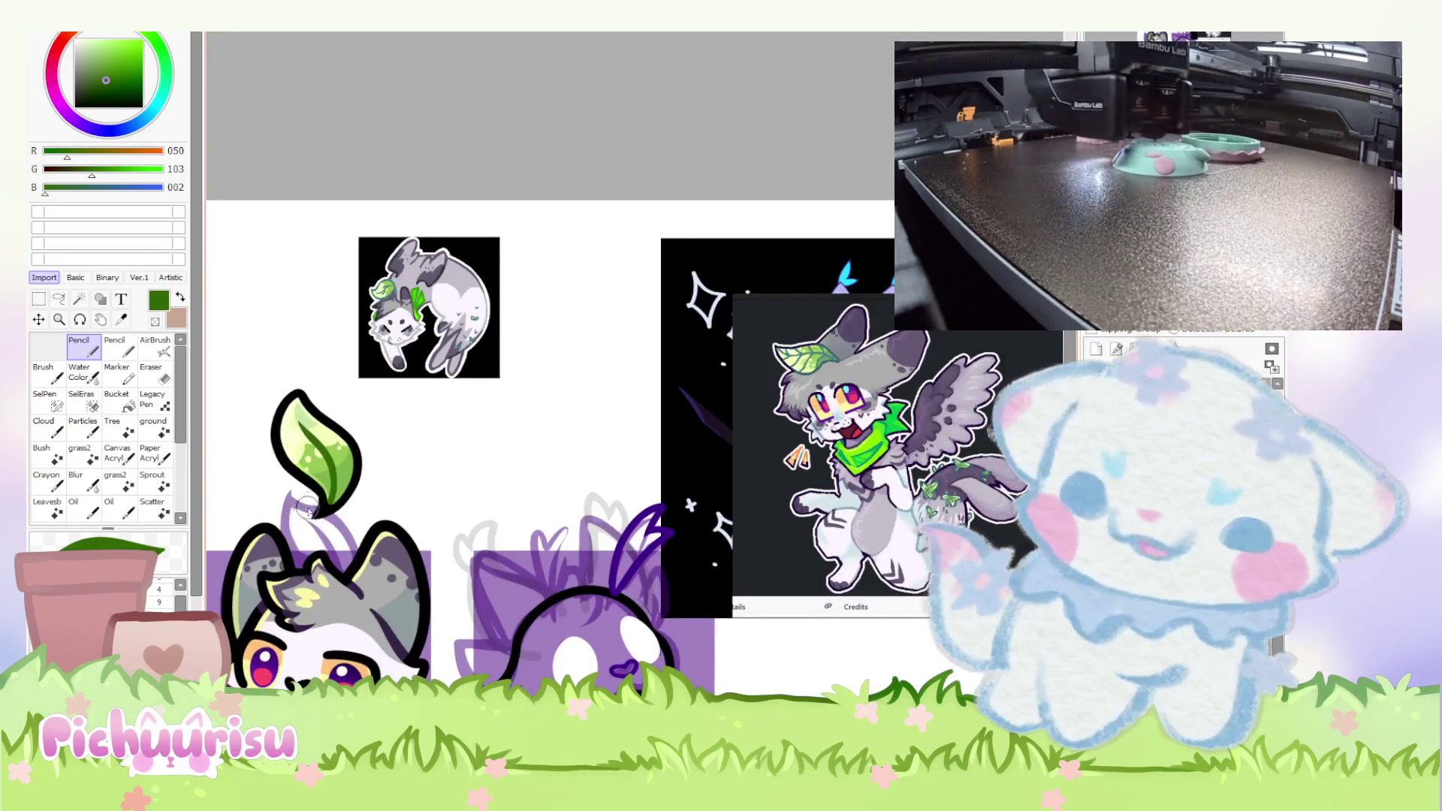
scroll(309, 508, down, 2)
scroll(450, 375, up, 2)
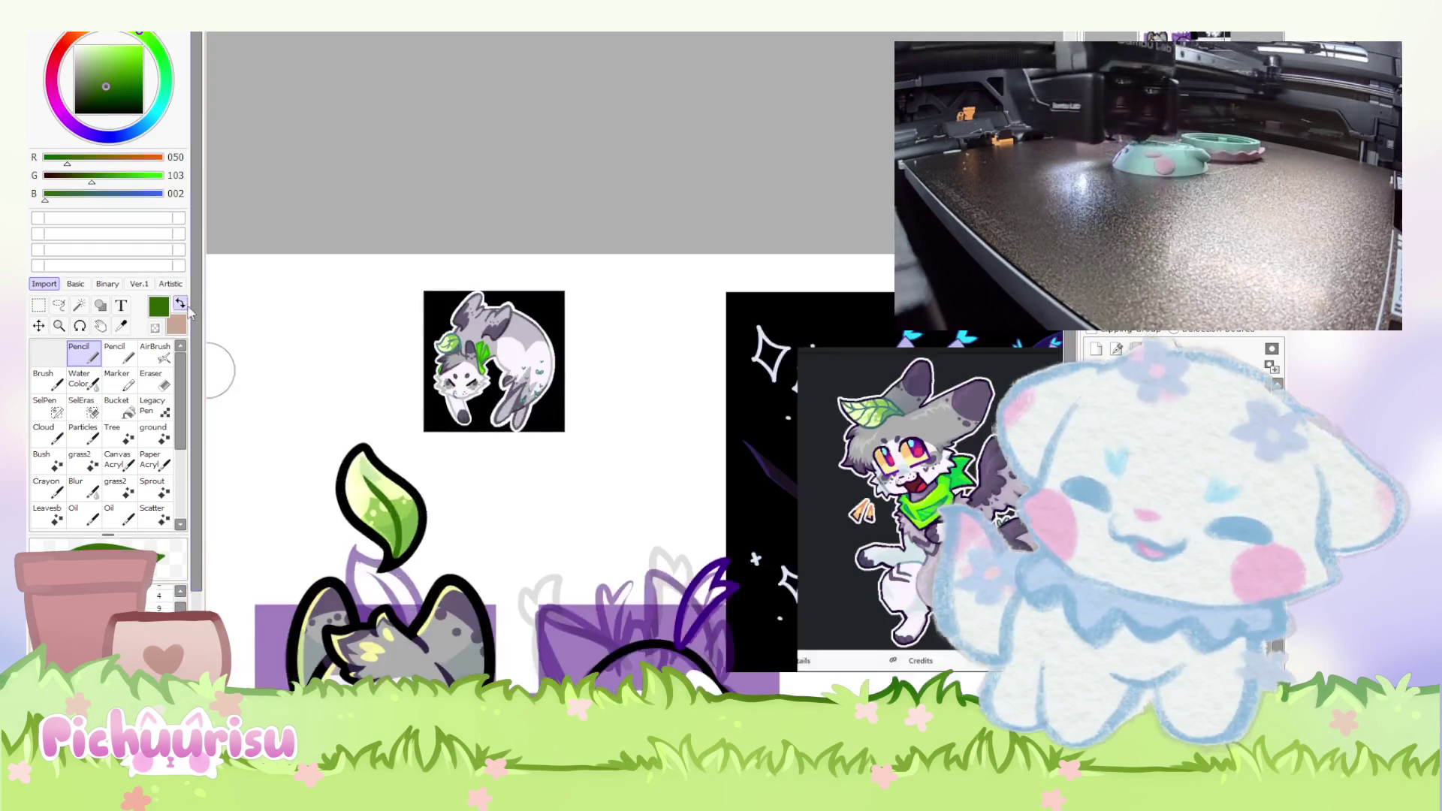
scroll(297, 387, down, 2)
scroll(296, 386, up, 3)
scroll(382, 639, up, 2)
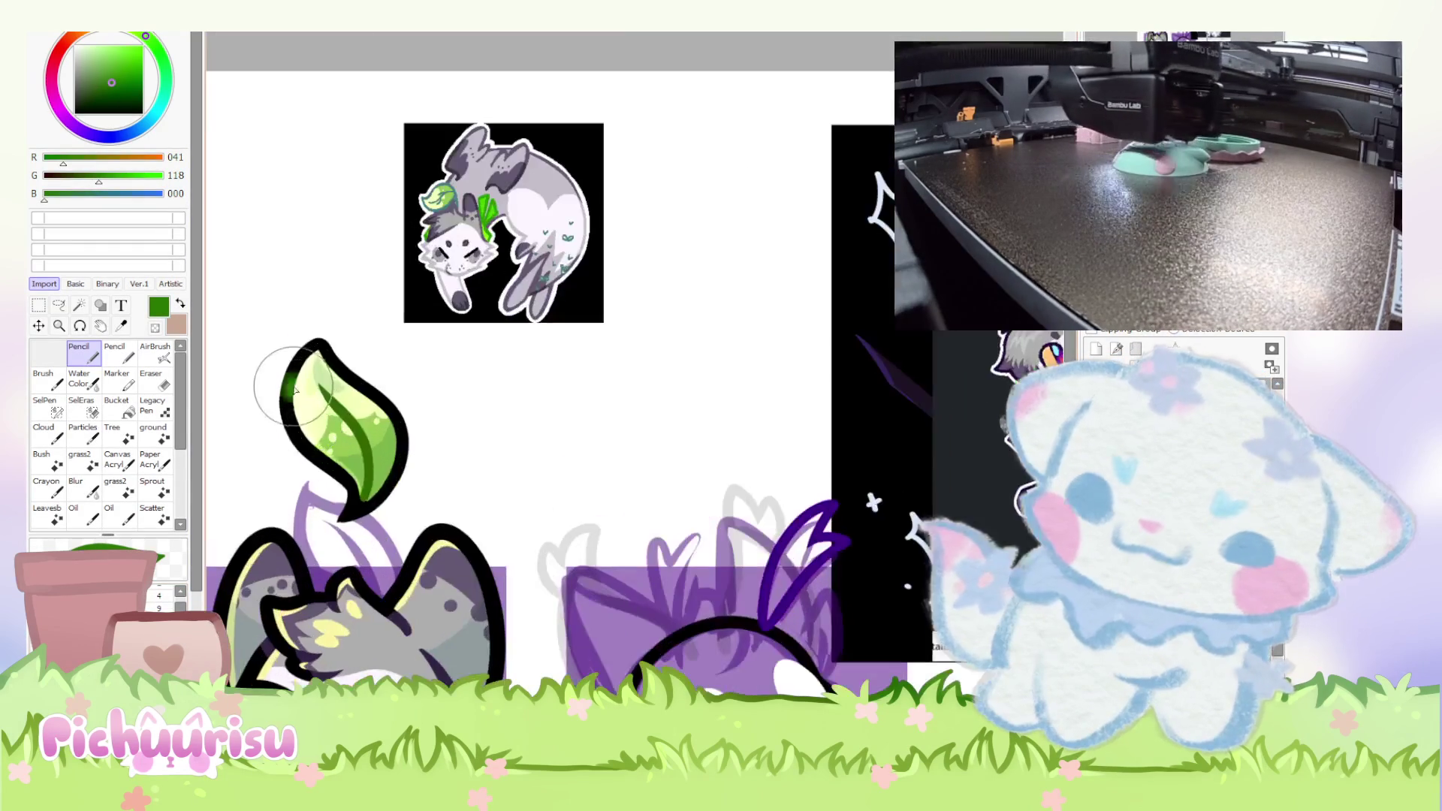
scroll(413, 538, up, 1)
click(108, 96)
mouse_move(250, 299)
mouse_down()
mouse_move(361, 556)
mouse_move(306, 332)
mouse_move(225, 586)
mouse_up()
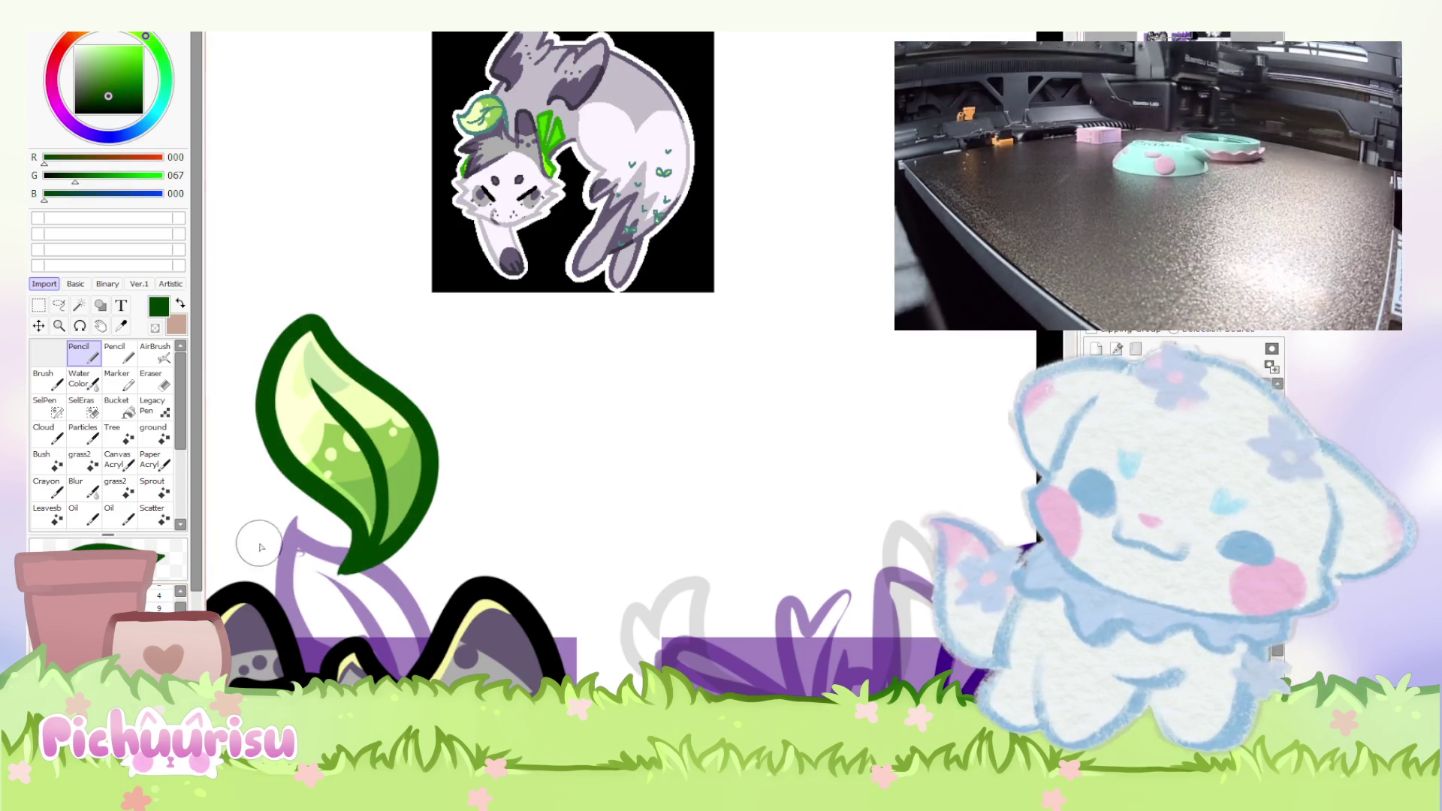
scroll(225, 586, down, 2)
scroll(326, 434, up, 2)
scroll(327, 434, down, 1)
alt+click(327, 434)
scroll(326, 434, up, 3)
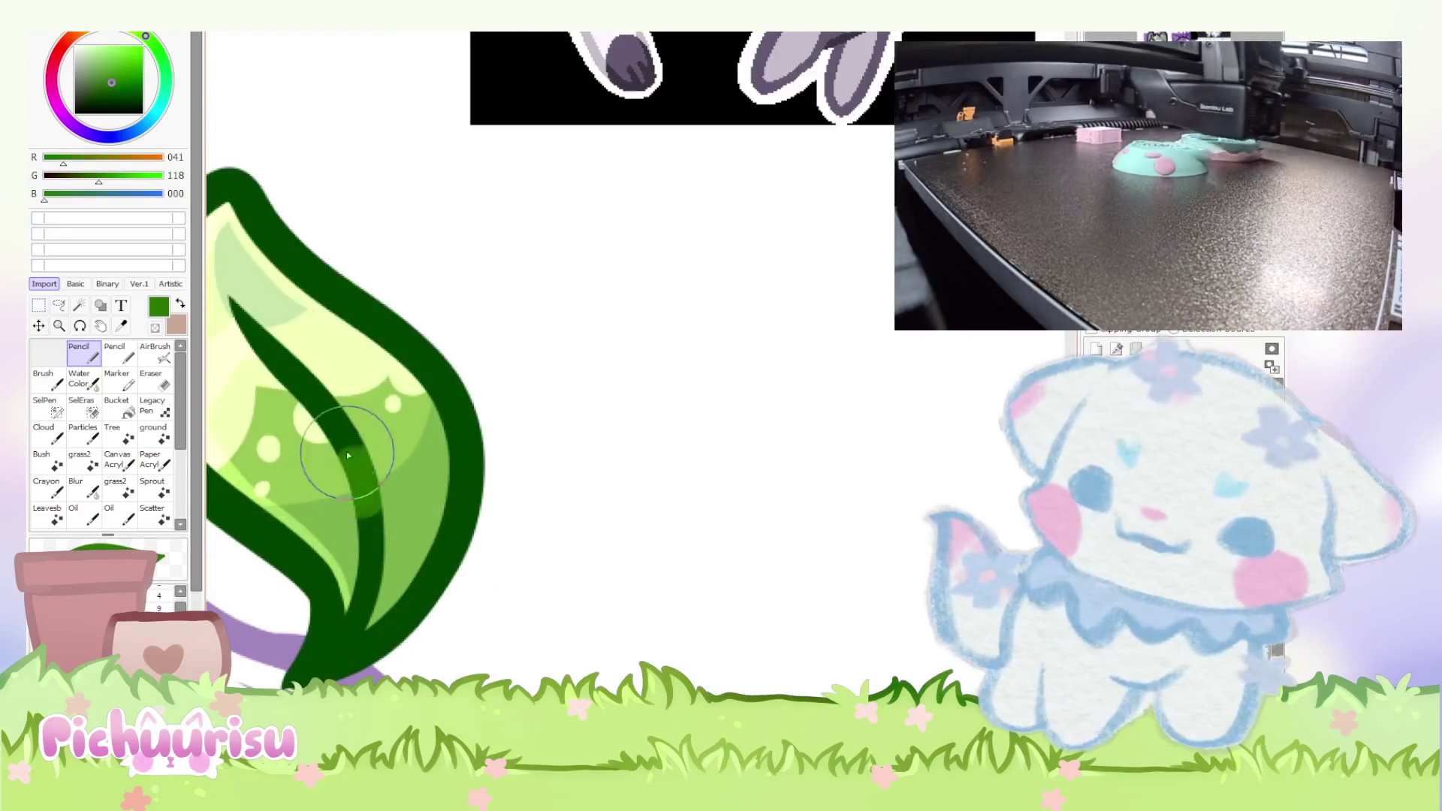
scroll(319, 446, down, 1)
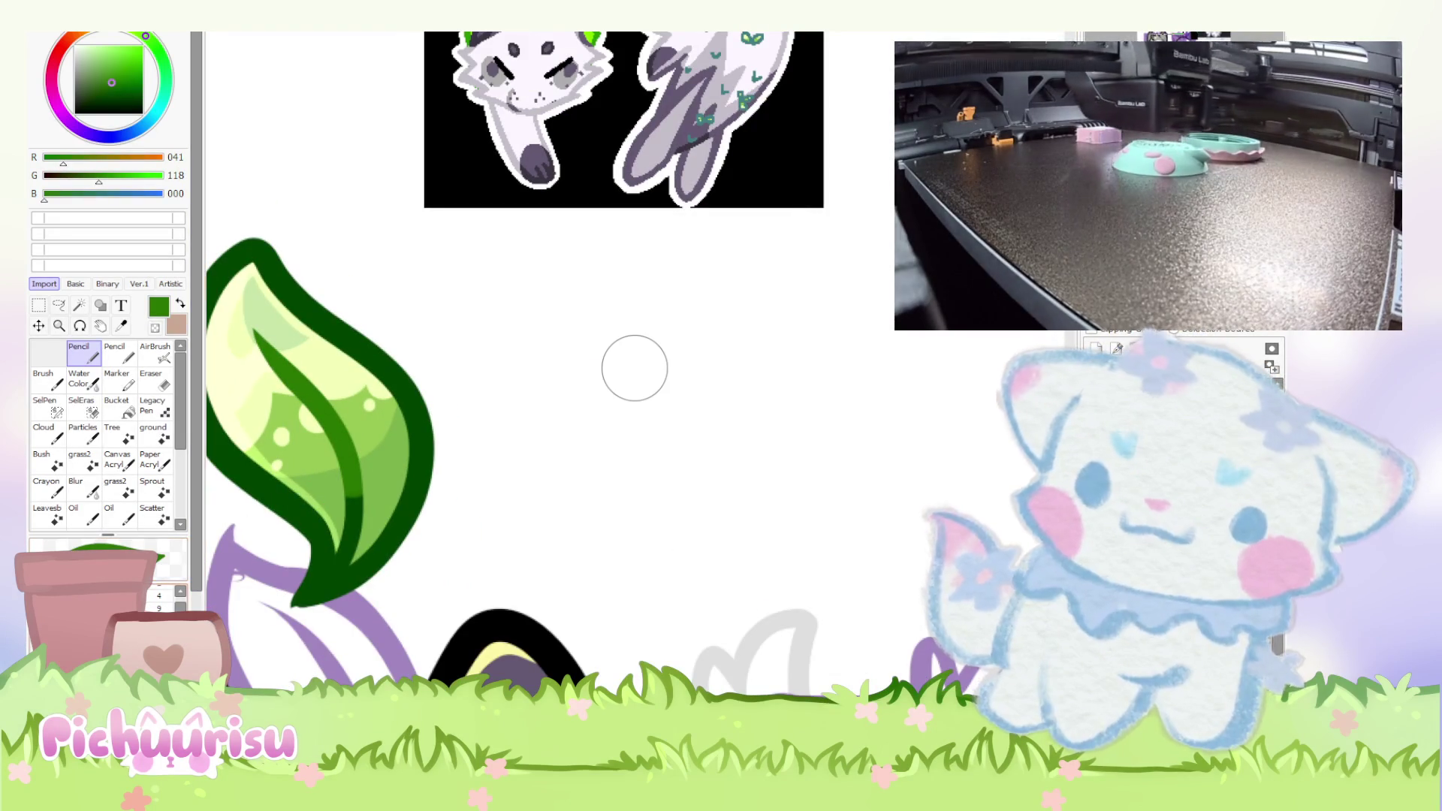
scroll(219, 596, up, 2)
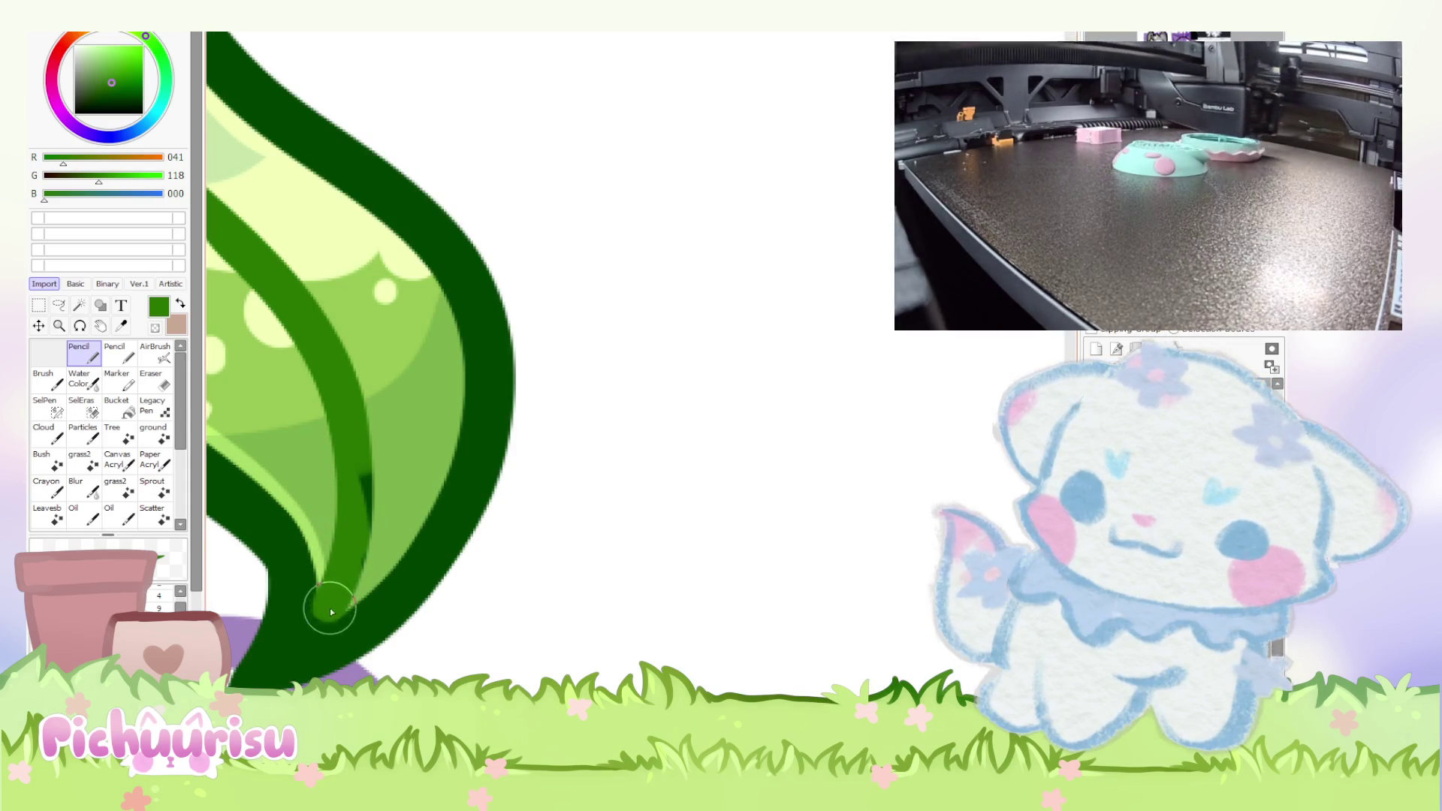
scroll(356, 544, down, 3)
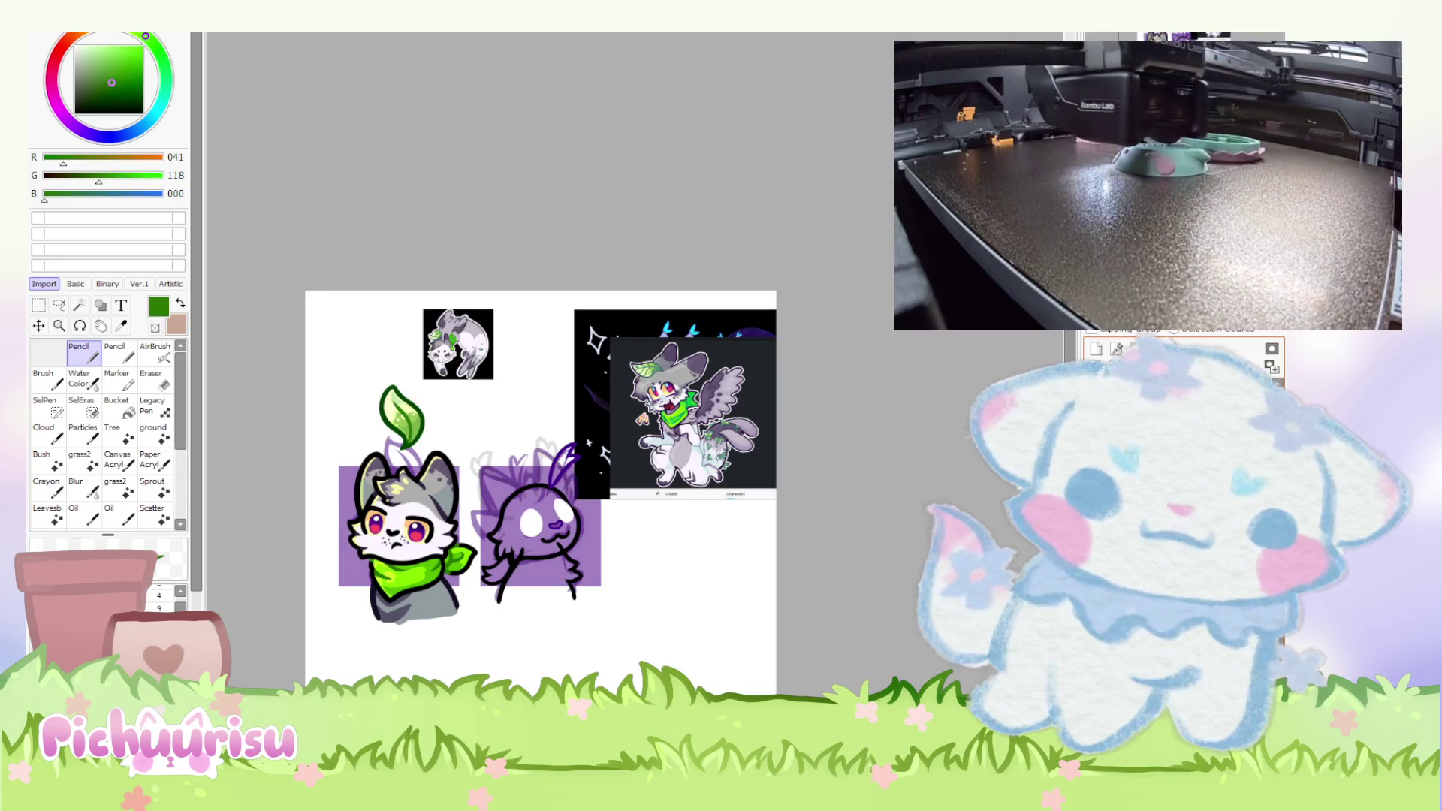
Eyedrop the pale blue-white (232/241/244) from the cat's face as the paint colour.
scroll(401, 460, up, 3)
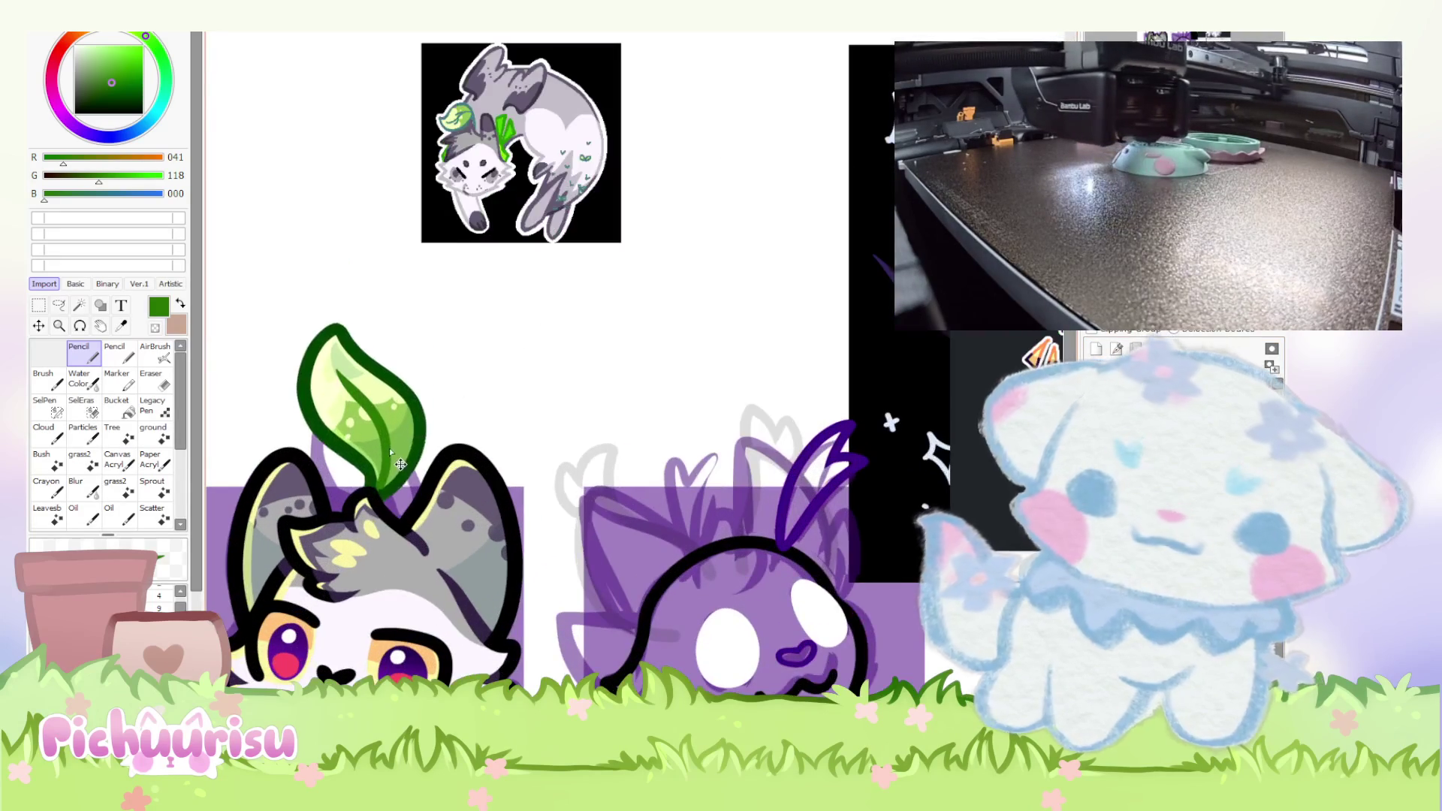
scroll(455, 367, down, 3)
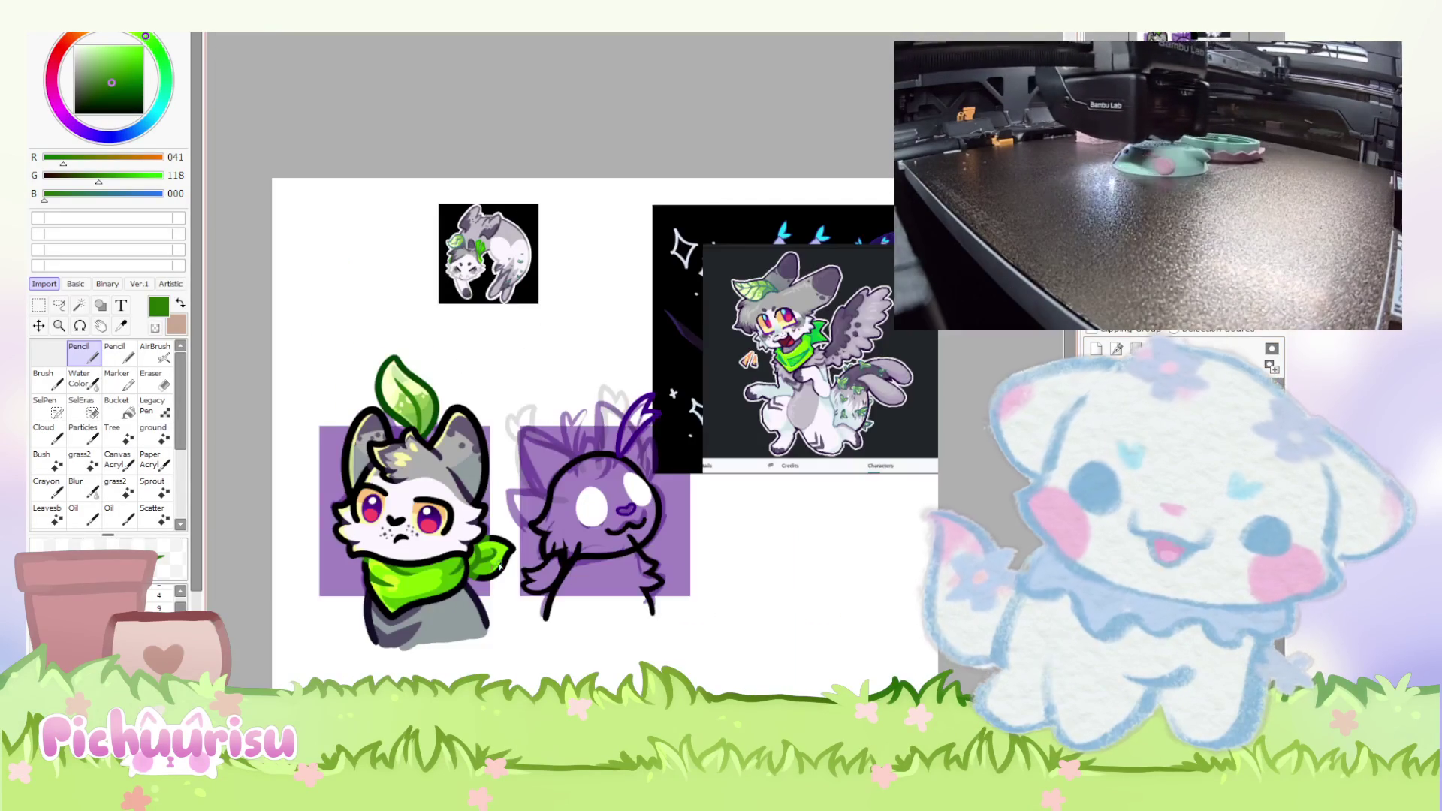
scroll(443, 569, up, 2)
scroll(430, 558, down, 2)
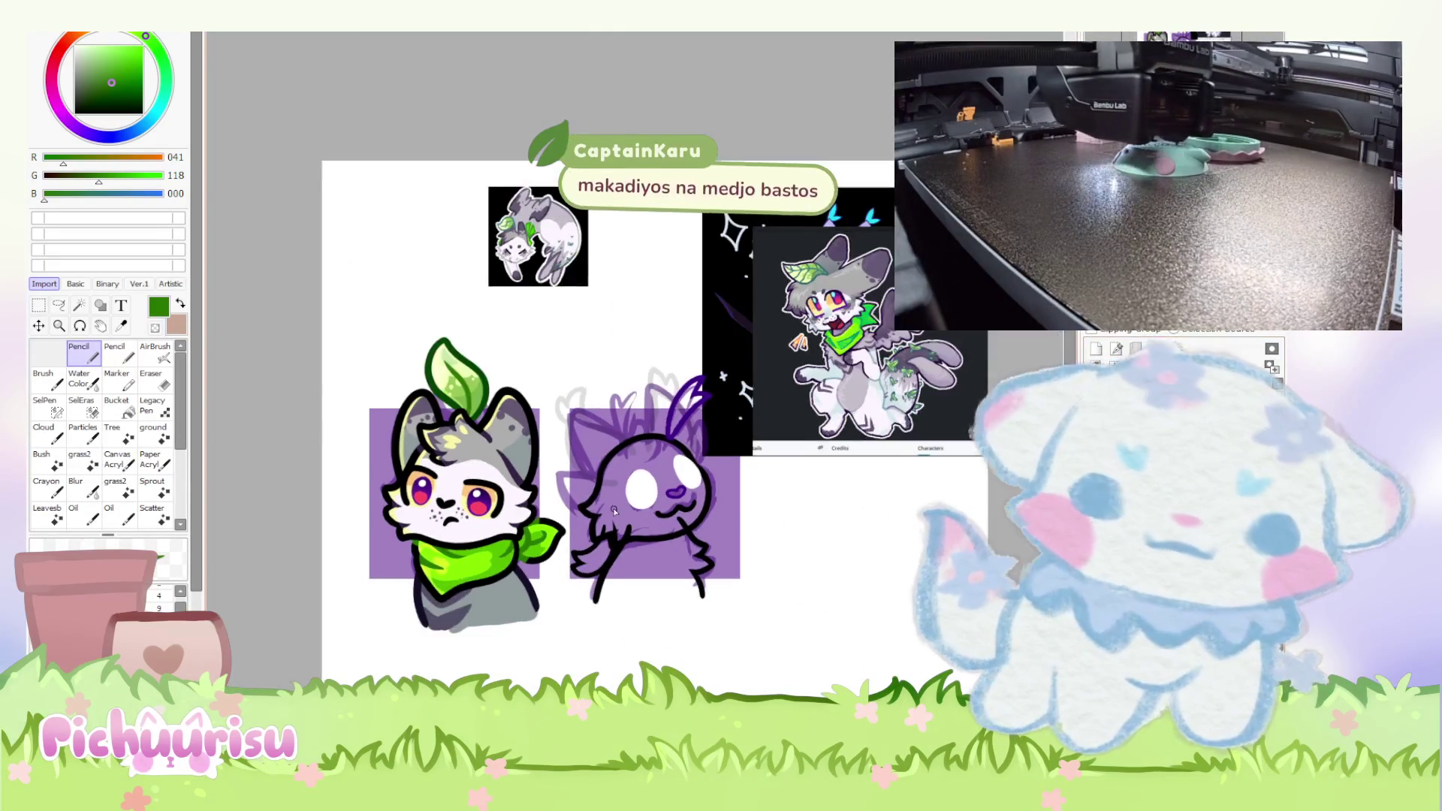
scroll(840, 253, up, 4)
scroll(839, 252, up, 5)
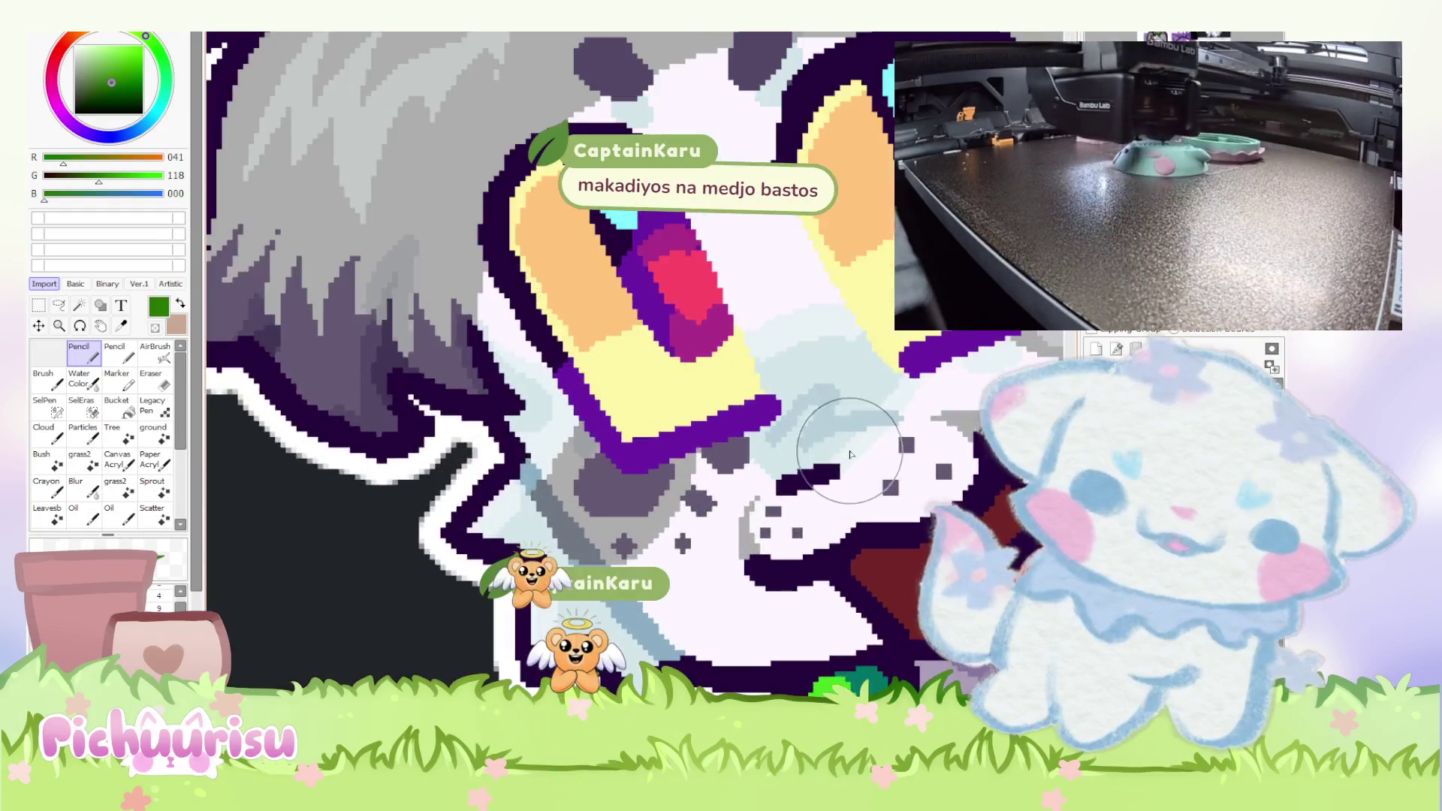
alt+click(851, 453)
Rotate the canvas view clockwise onto its side with the End key.
scroll(850, 453, down, 9)
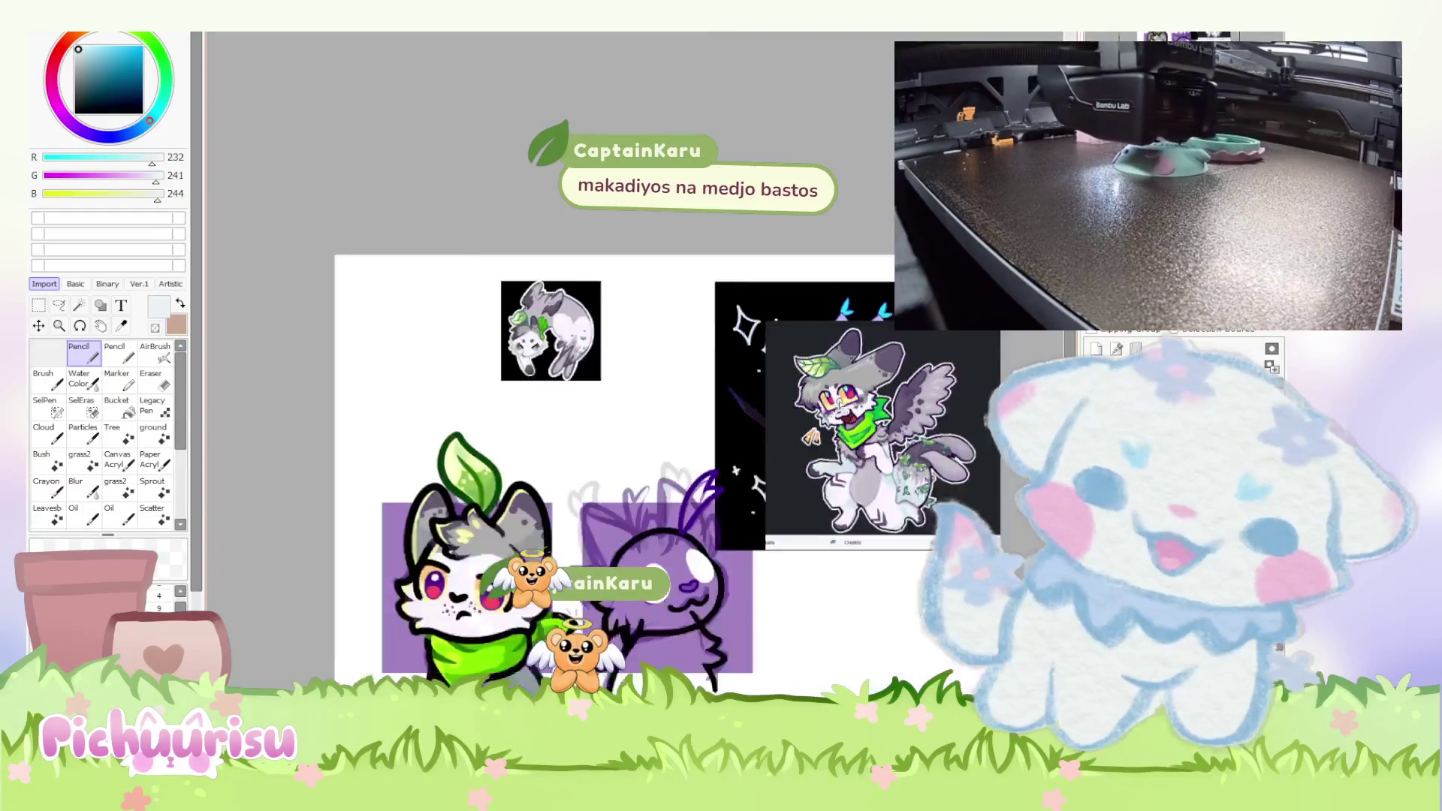
scroll(547, 554, up, 6)
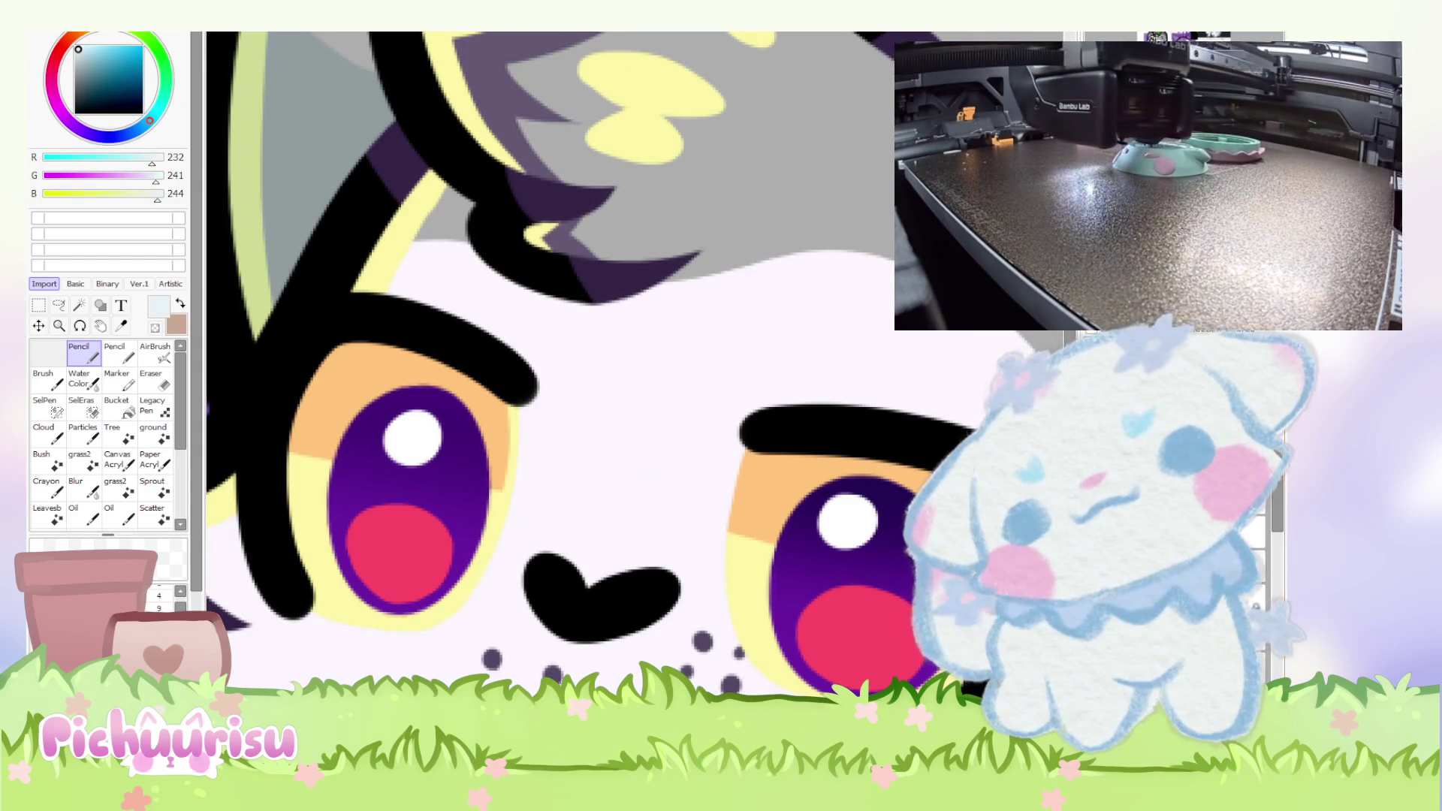
scroll(265, 502, down, 5)
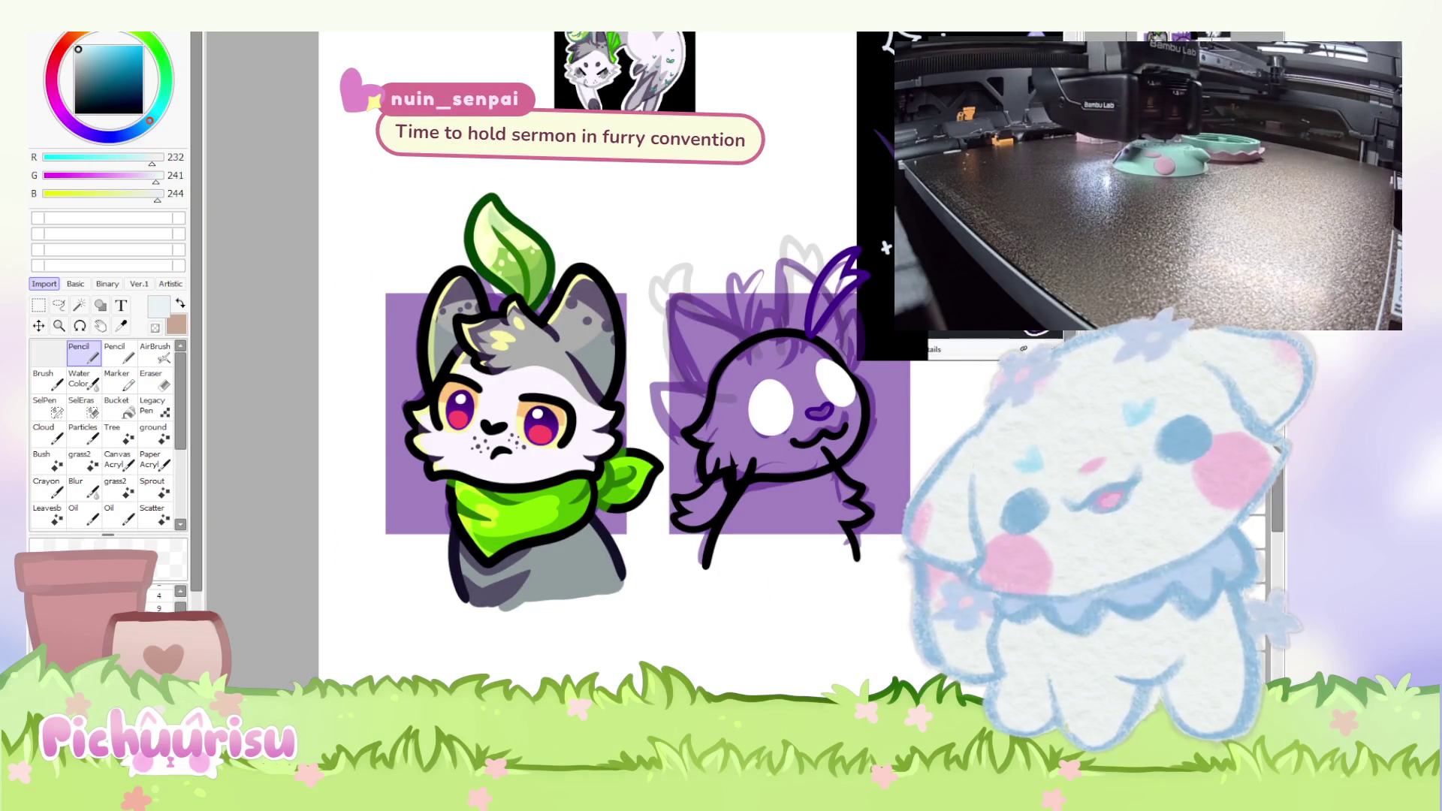
key(End)
key(End)
key(End)
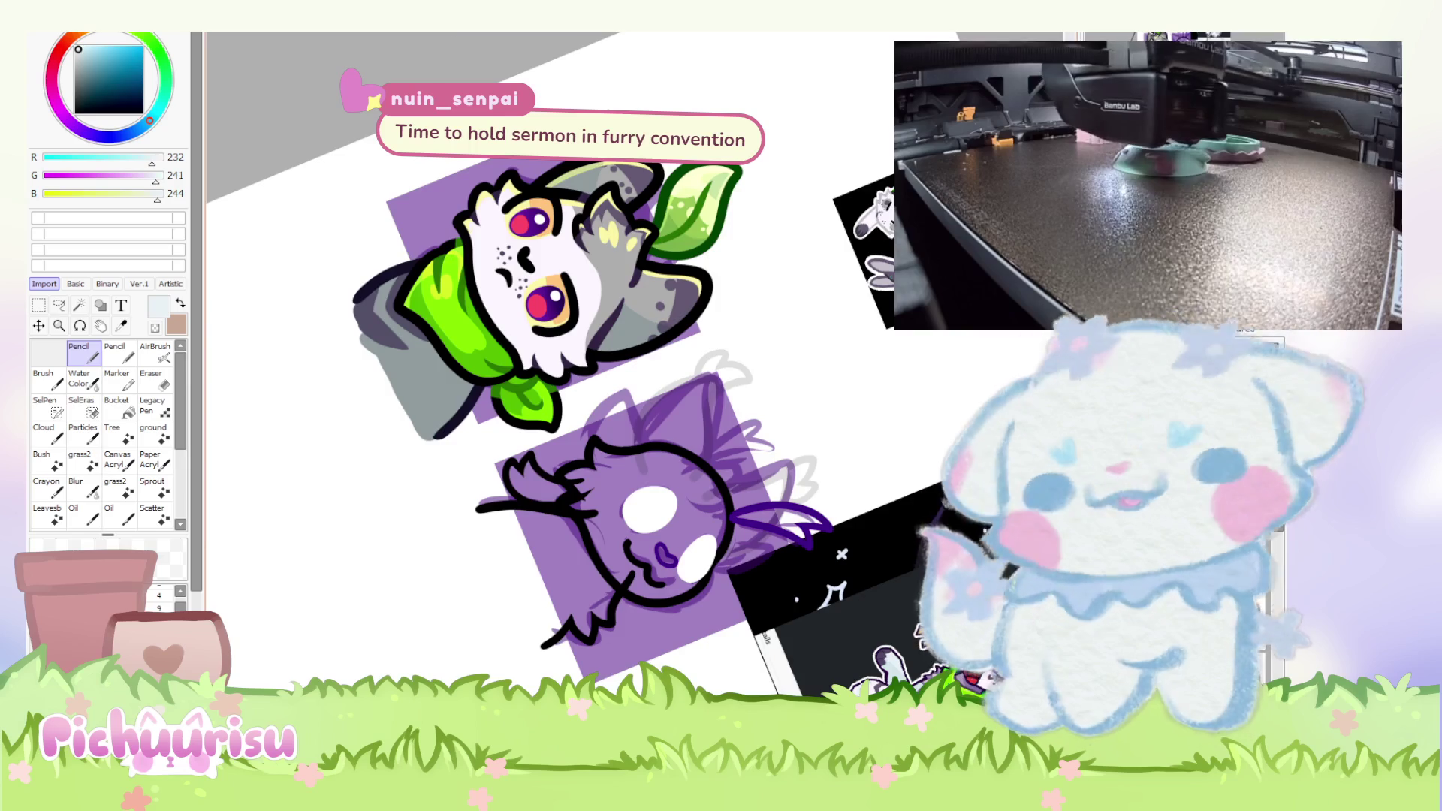
scroll(347, 461, up, 6)
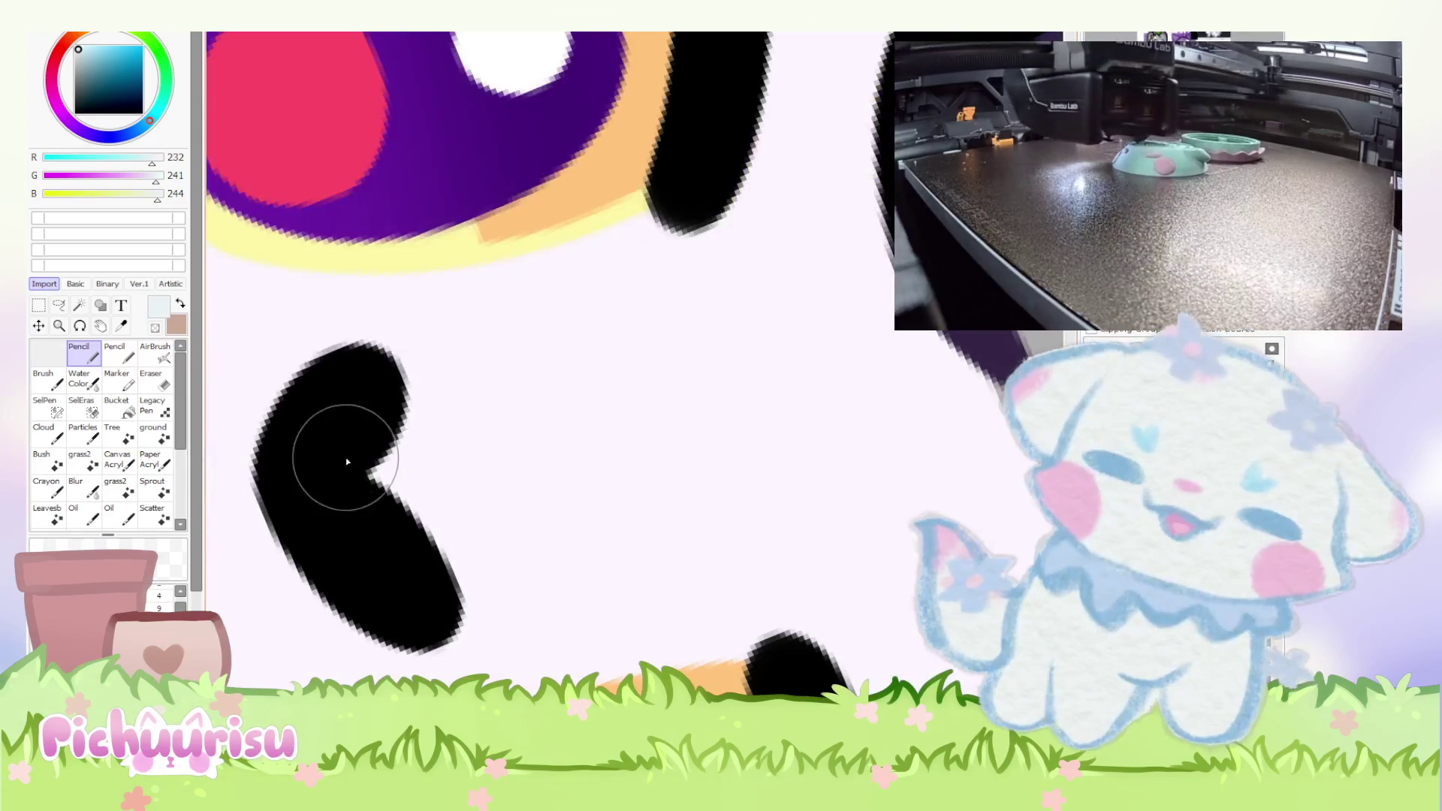
Paint a pale blue-white fill inside the cat's mouth.
mouse_move(347, 460)
mouse_down()
mouse_move(363, 413)
mouse_move(332, 435)
mouse_move(386, 515)
mouse_move(368, 521)
mouse_up()
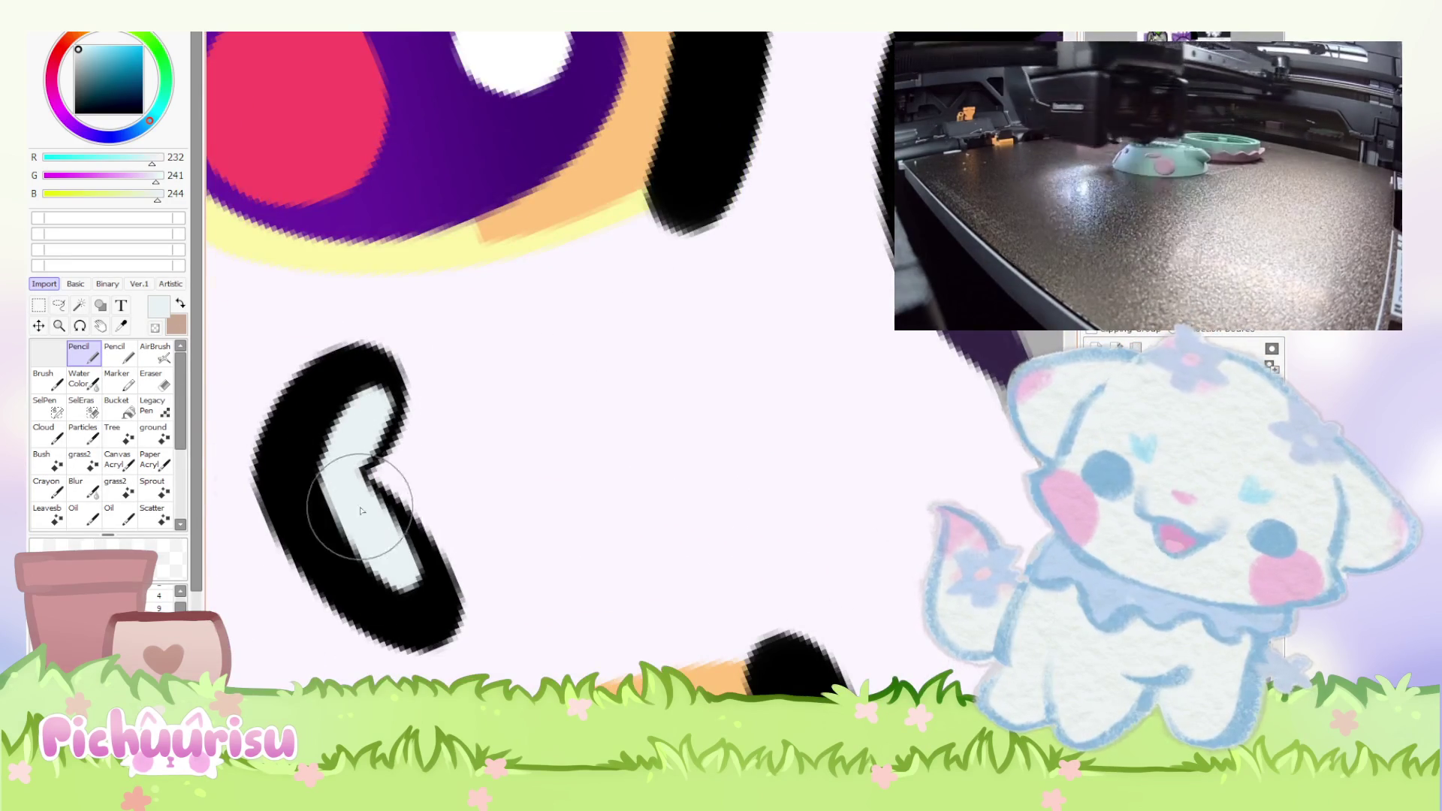
scroll(368, 520, down, 8)
scroll(369, 521, up, 6)
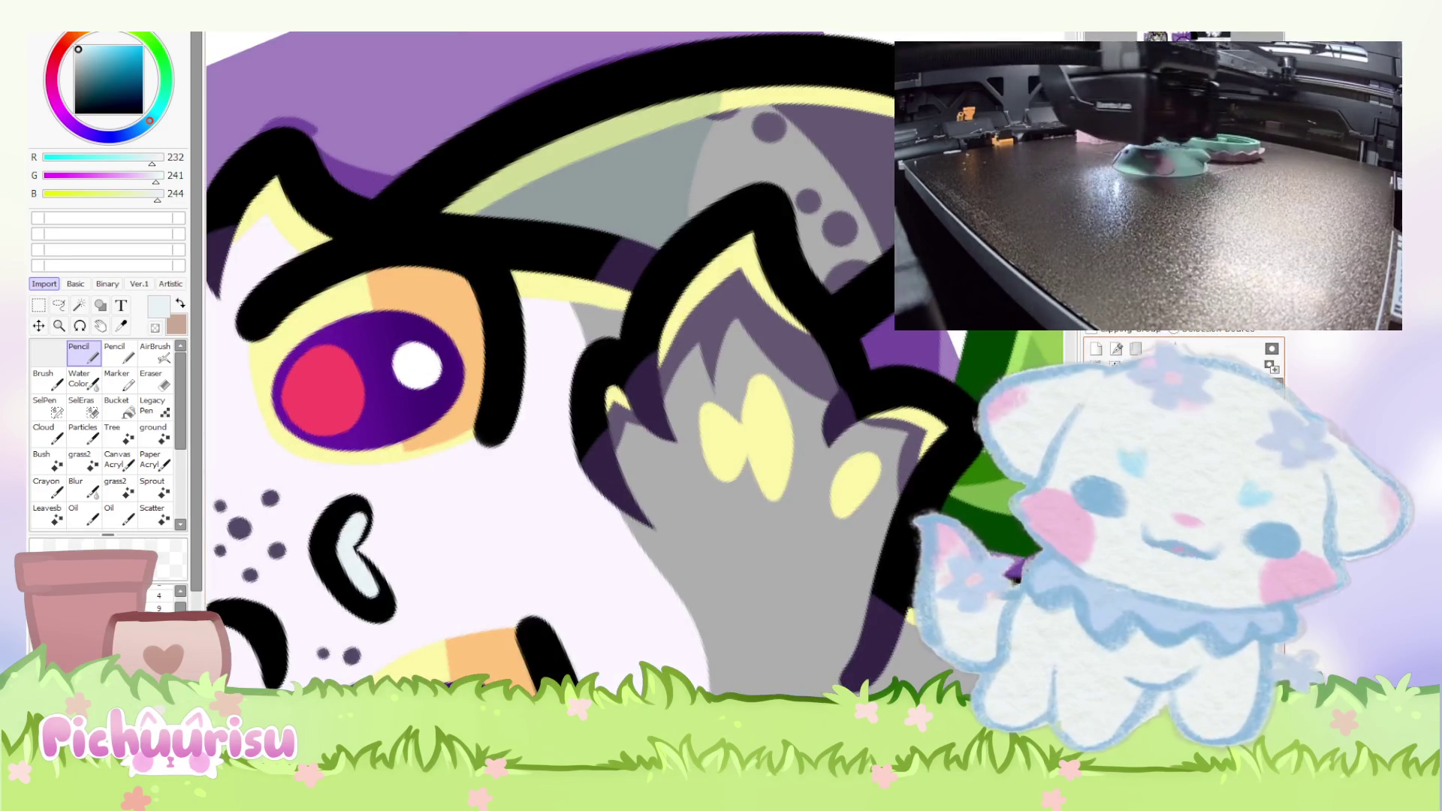
scroll(353, 540, up, 1)
Sample black and redraw the mouth's outline over the pale fill.
alt+click(323, 526)
scroll(323, 525, up, 1)
mouse_move(354, 547)
mouse_down()
mouse_move(386, 564)
mouse_move(420, 646)
mouse_up()
scroll(338, 519, down, 5)
scroll(330, 511, up, 3)
scroll(330, 510, up, 1)
scroll(330, 510, up, 2)
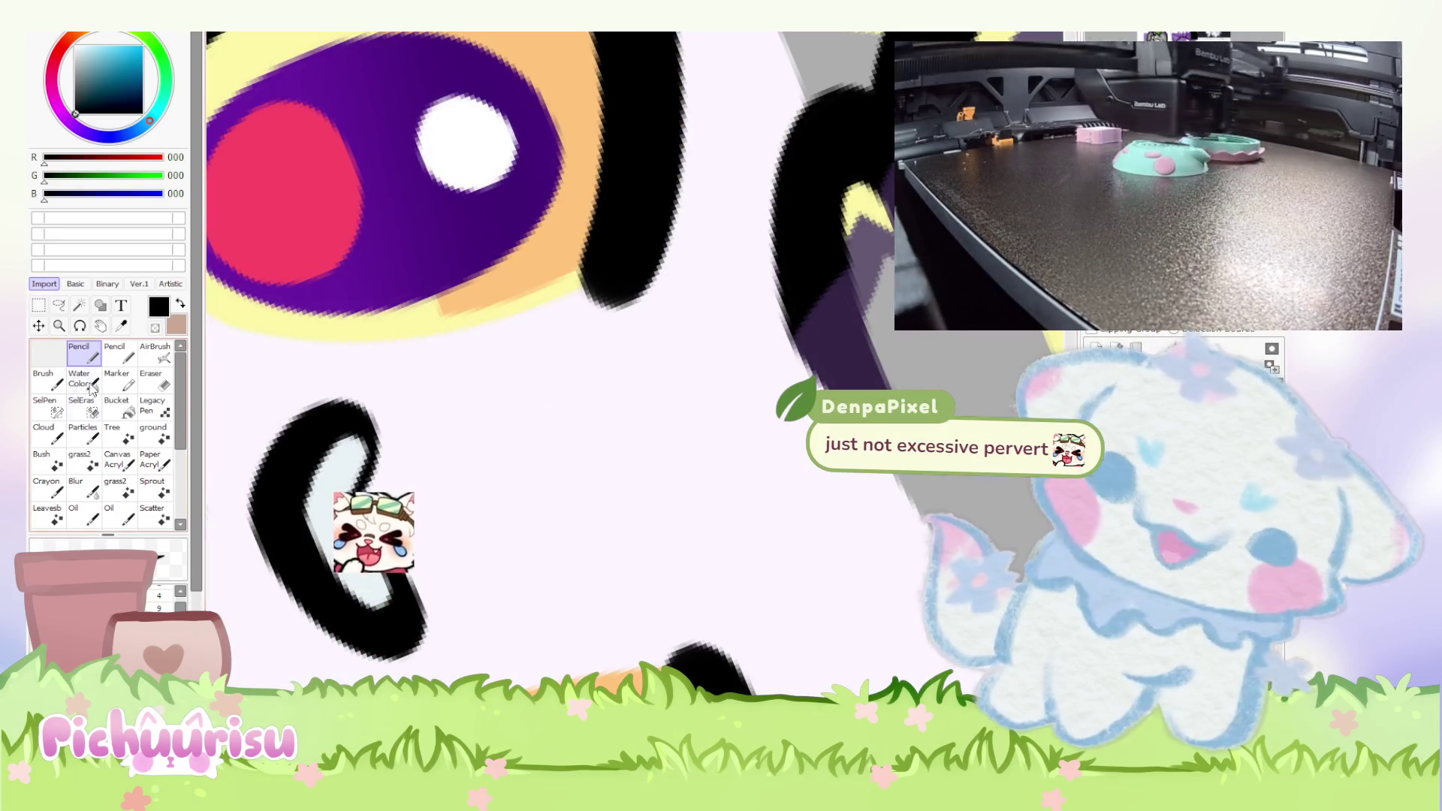
scroll(331, 486, up, 2)
Re-pick the pale mouth-fill colour and turn the canvas back upright.
alt+click(331, 485)
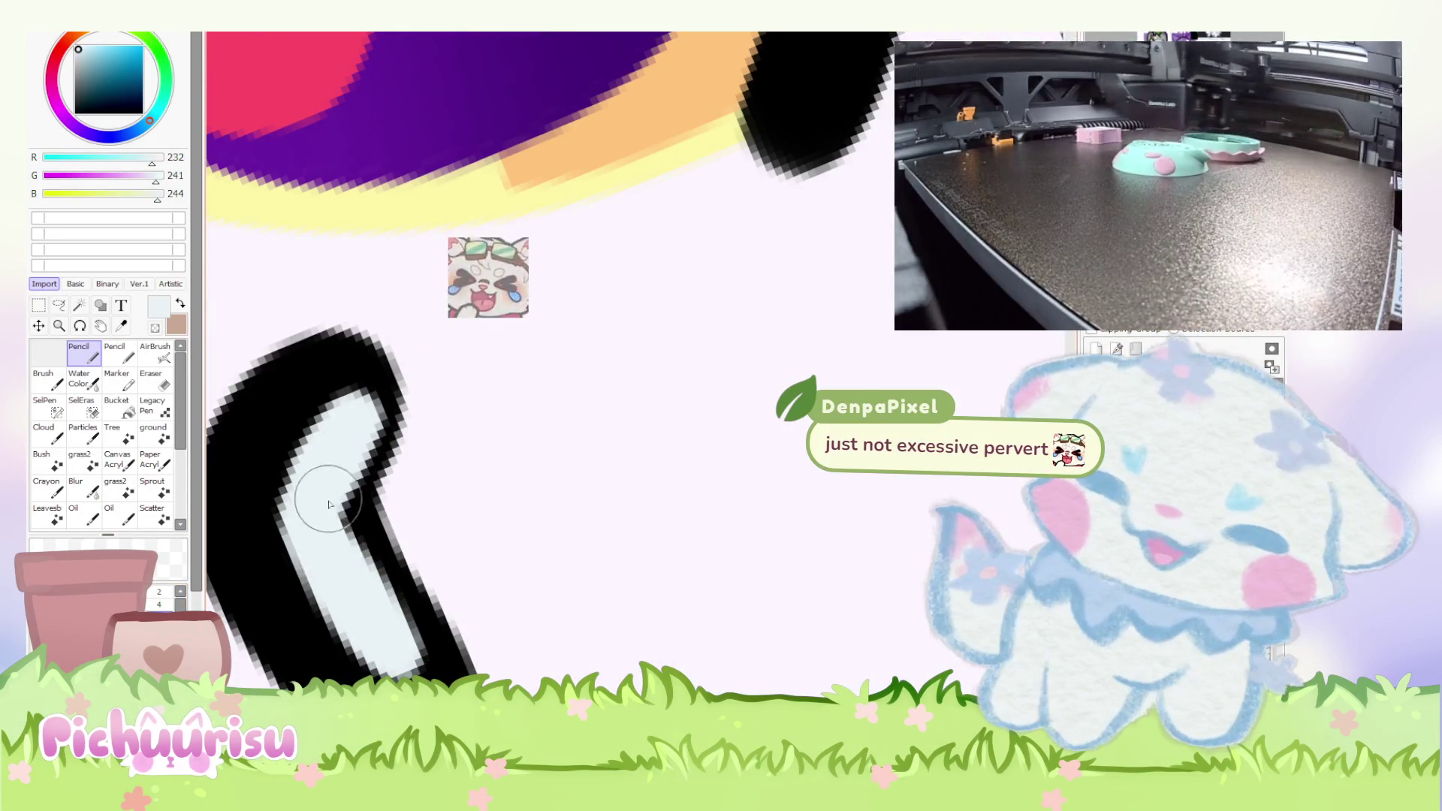
scroll(314, 524, down, 5)
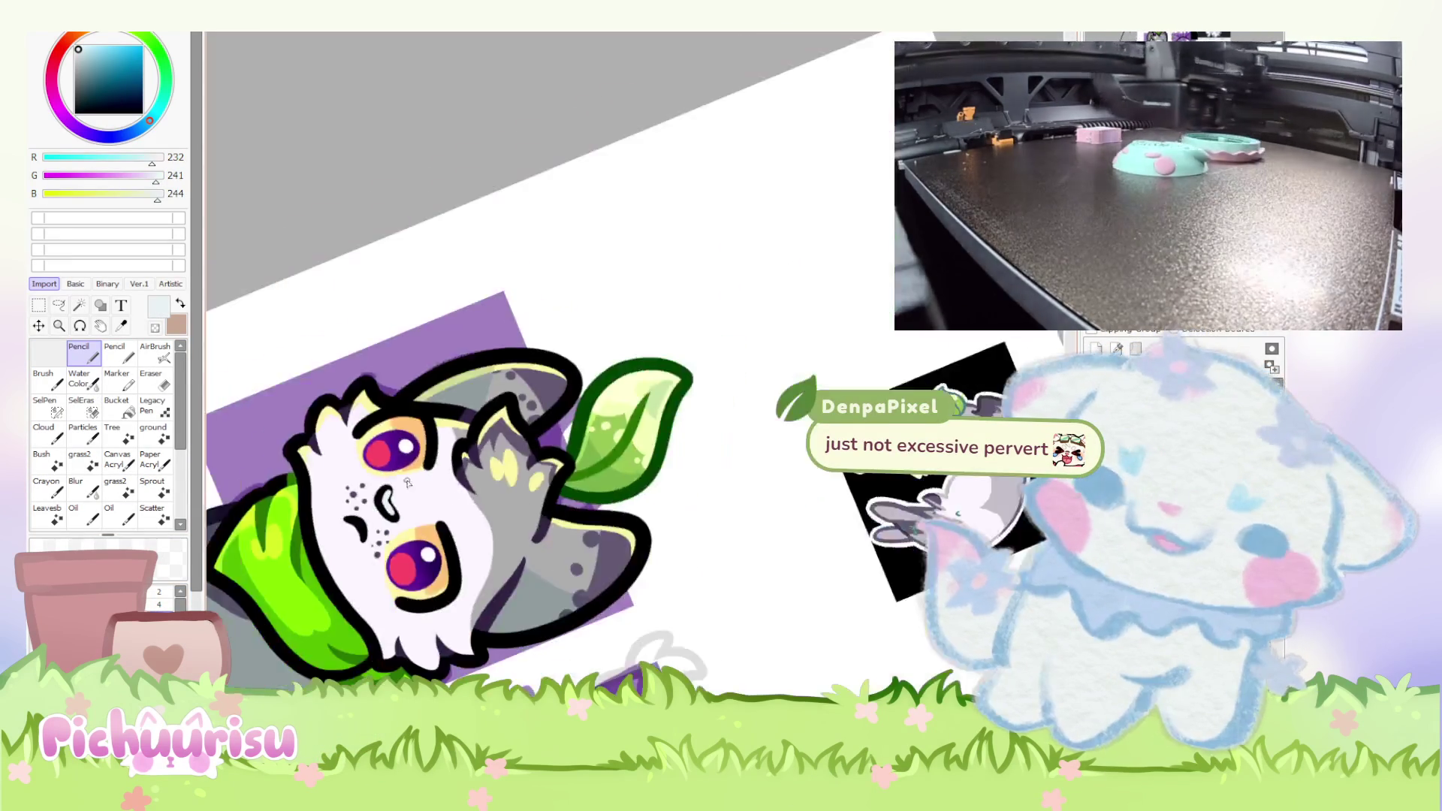
key(Home)
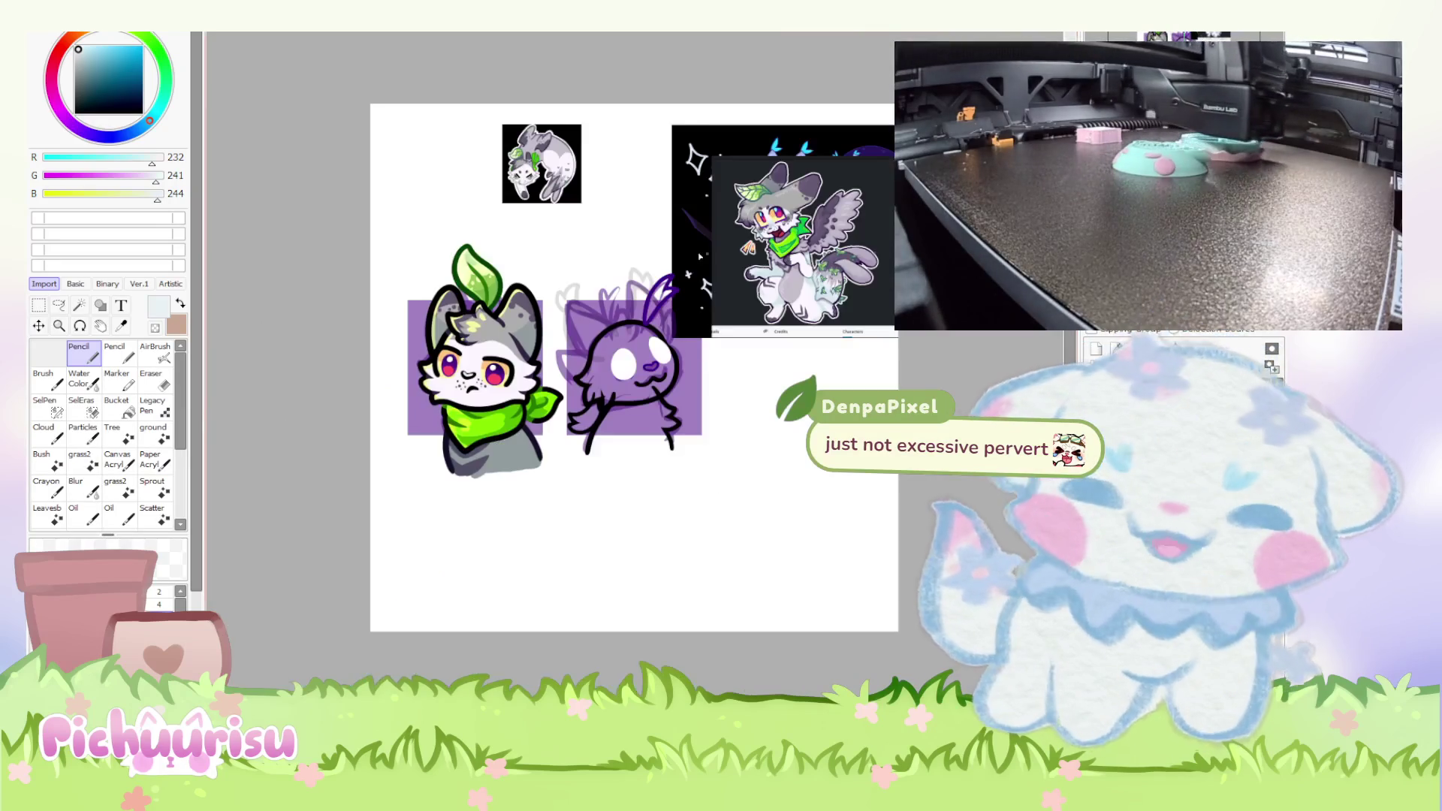
scroll(329, 407, up, 6)
scroll(329, 407, down, 6)
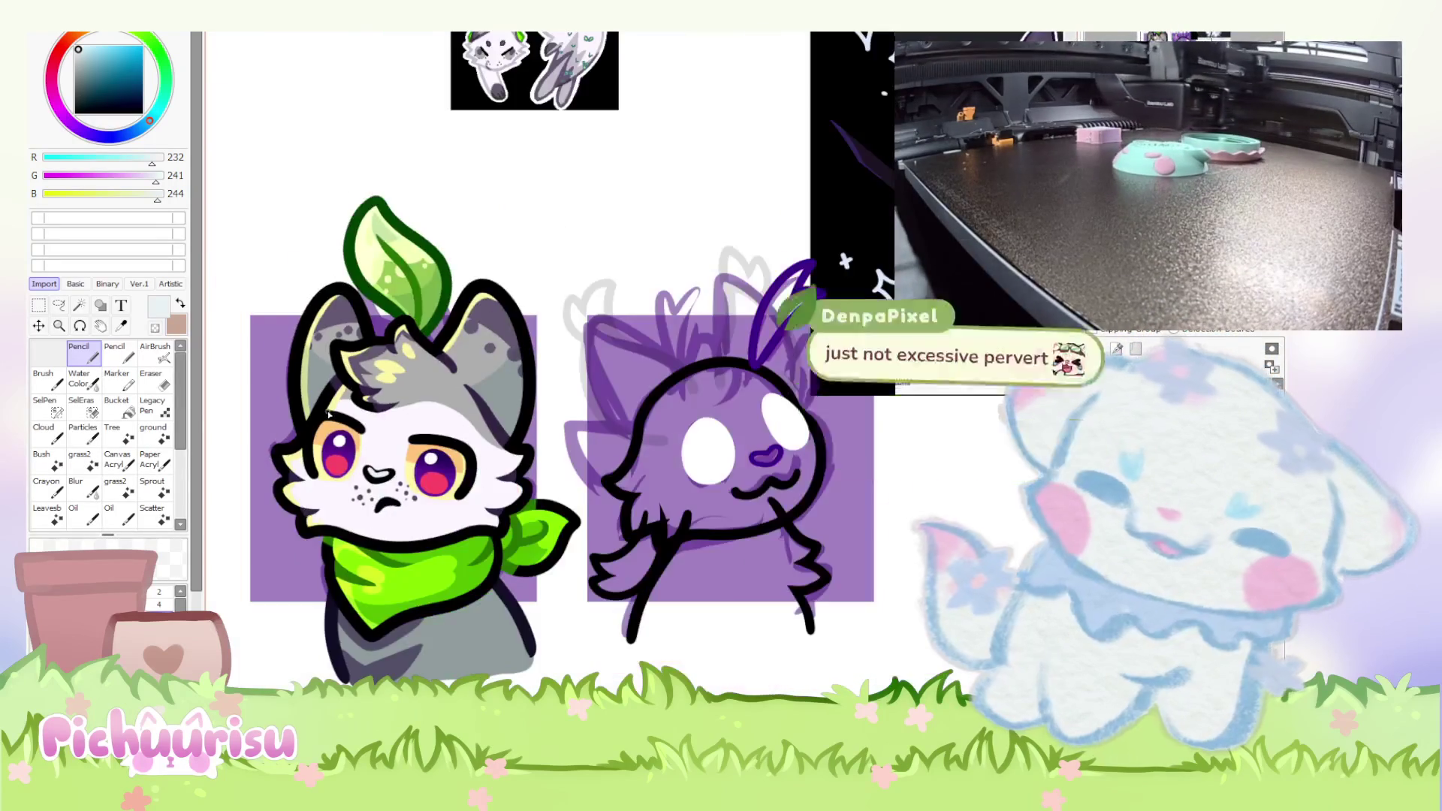
scroll(353, 394, up, 2)
scroll(369, 389, down, 2)
scroll(348, 455, up, 6)
Sample the iris purple, then settle on pale blue-grey (211/229/233) as the painting colour.
alt+click(578, 490)
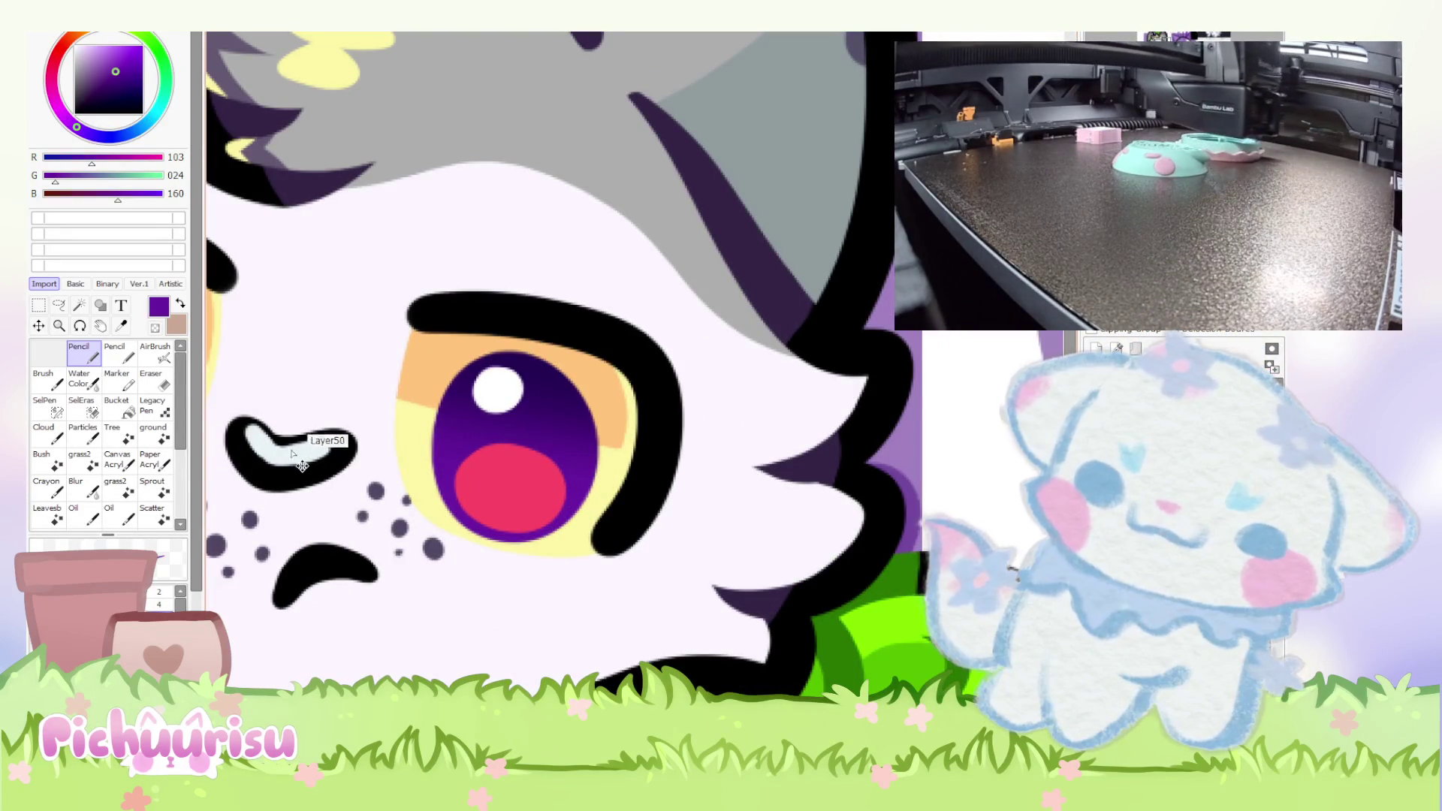
scroll(274, 415, down, 1)
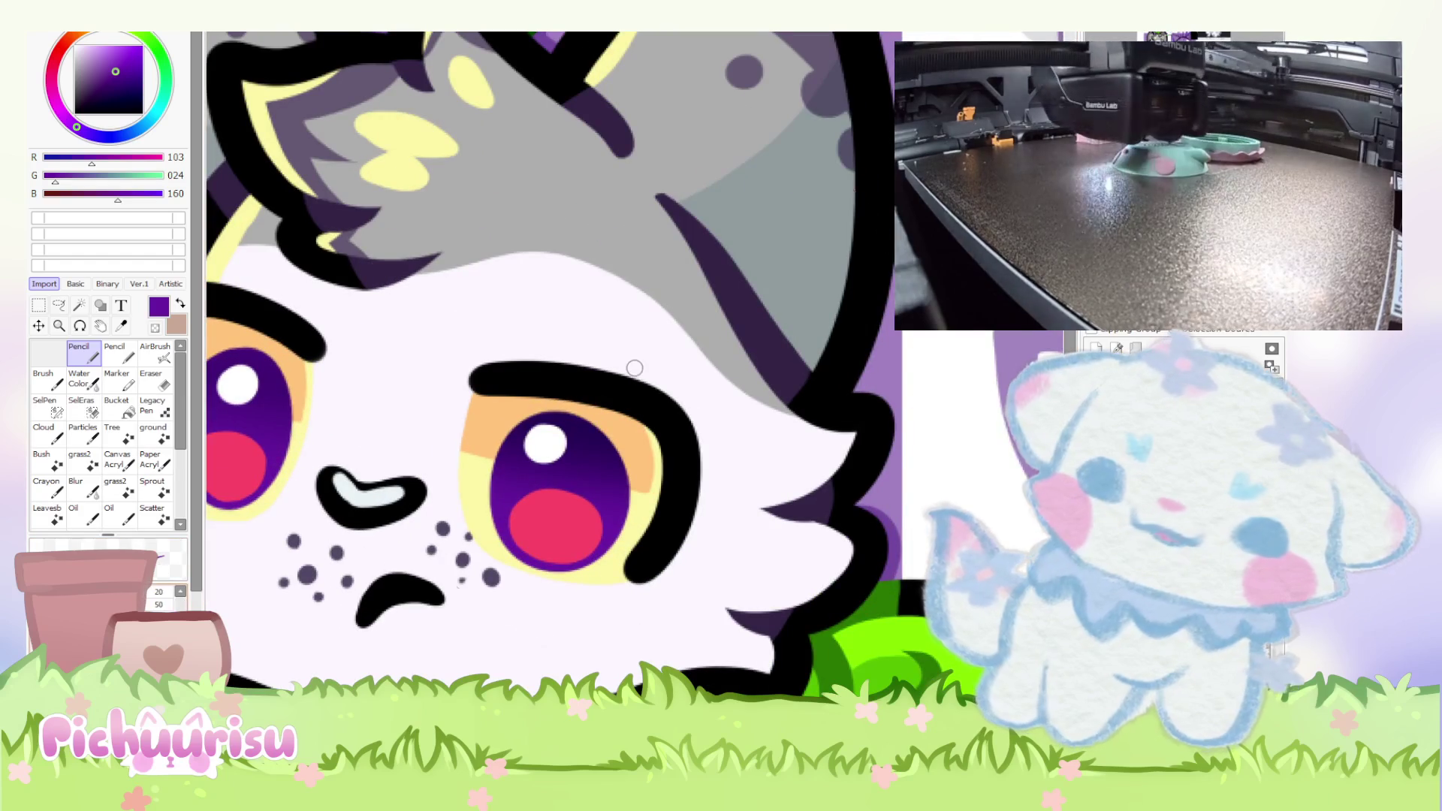
scroll(304, 485, down, 5)
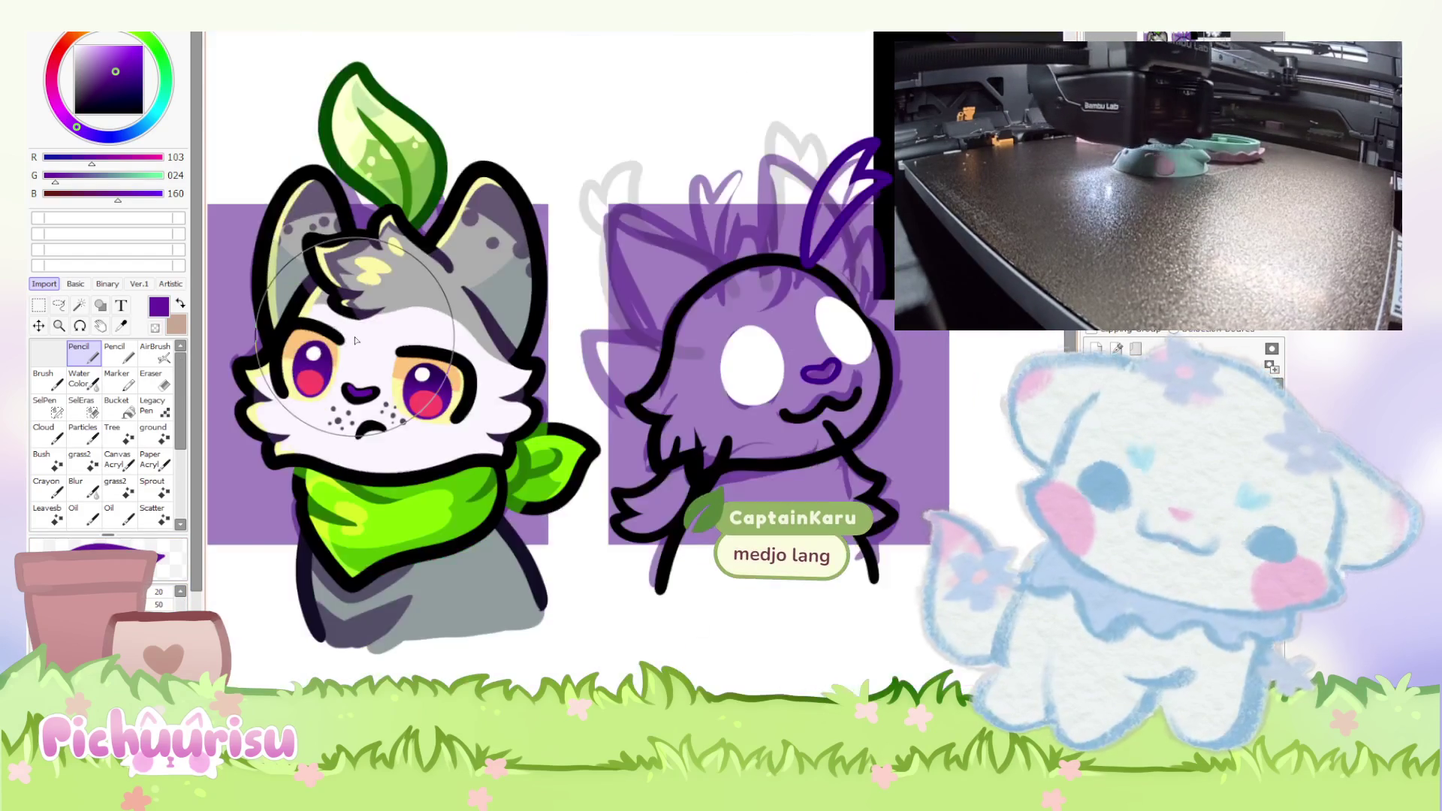
scroll(304, 484, up, 1)
scroll(305, 484, down, 2)
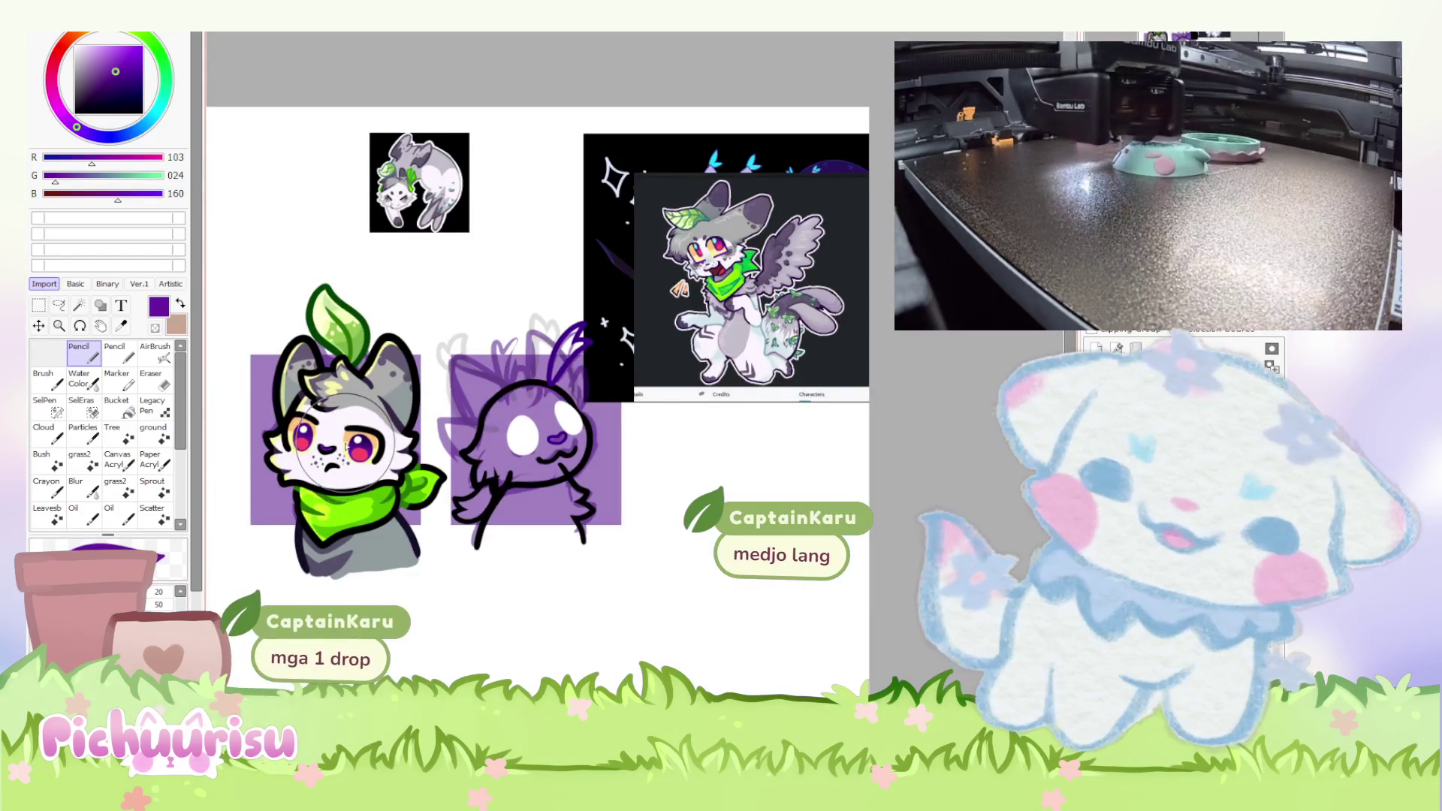
scroll(481, 346, up, 2)
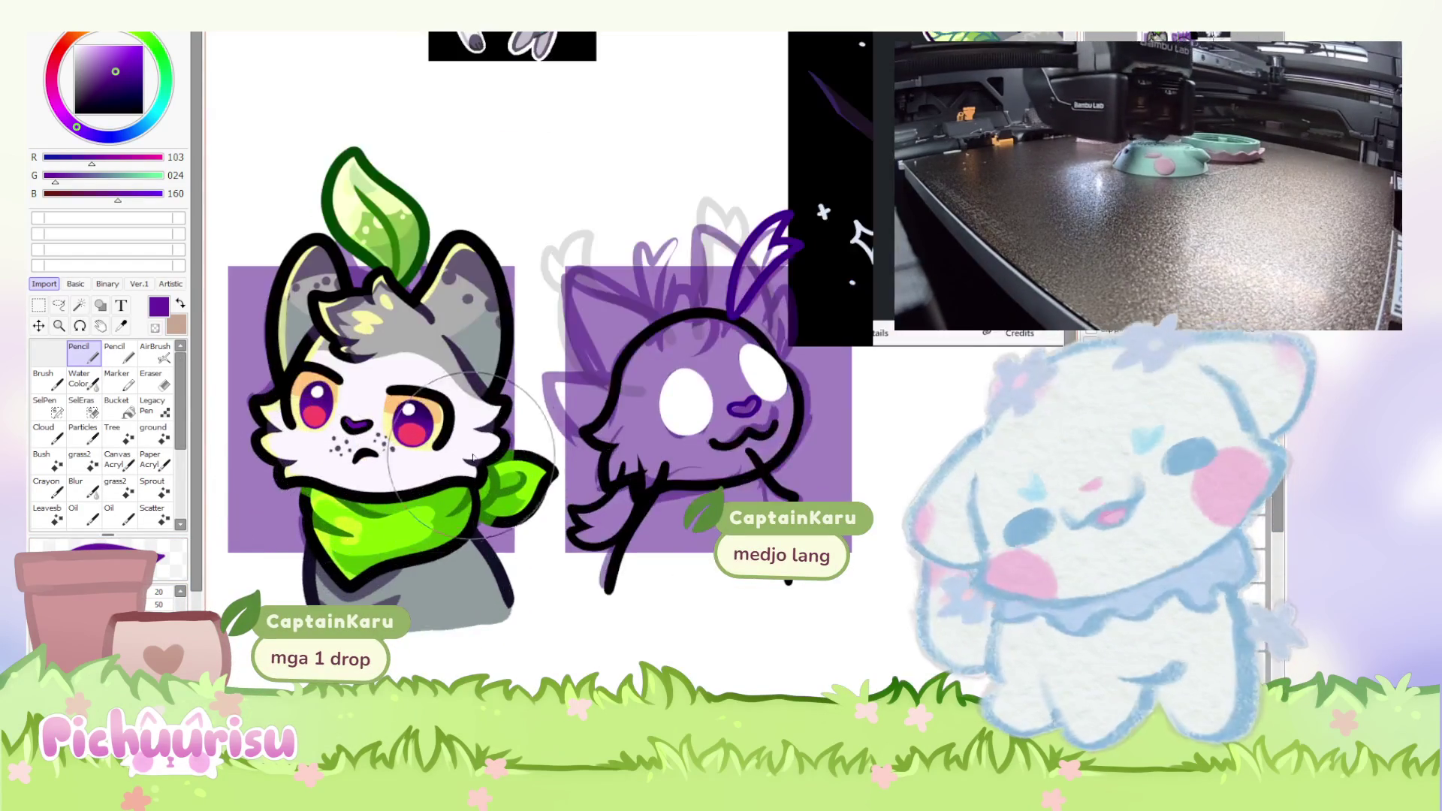
scroll(465, 355, down, 1)
scroll(465, 354, up, 1)
scroll(465, 355, down, 2)
scroll(532, 225, up, 1)
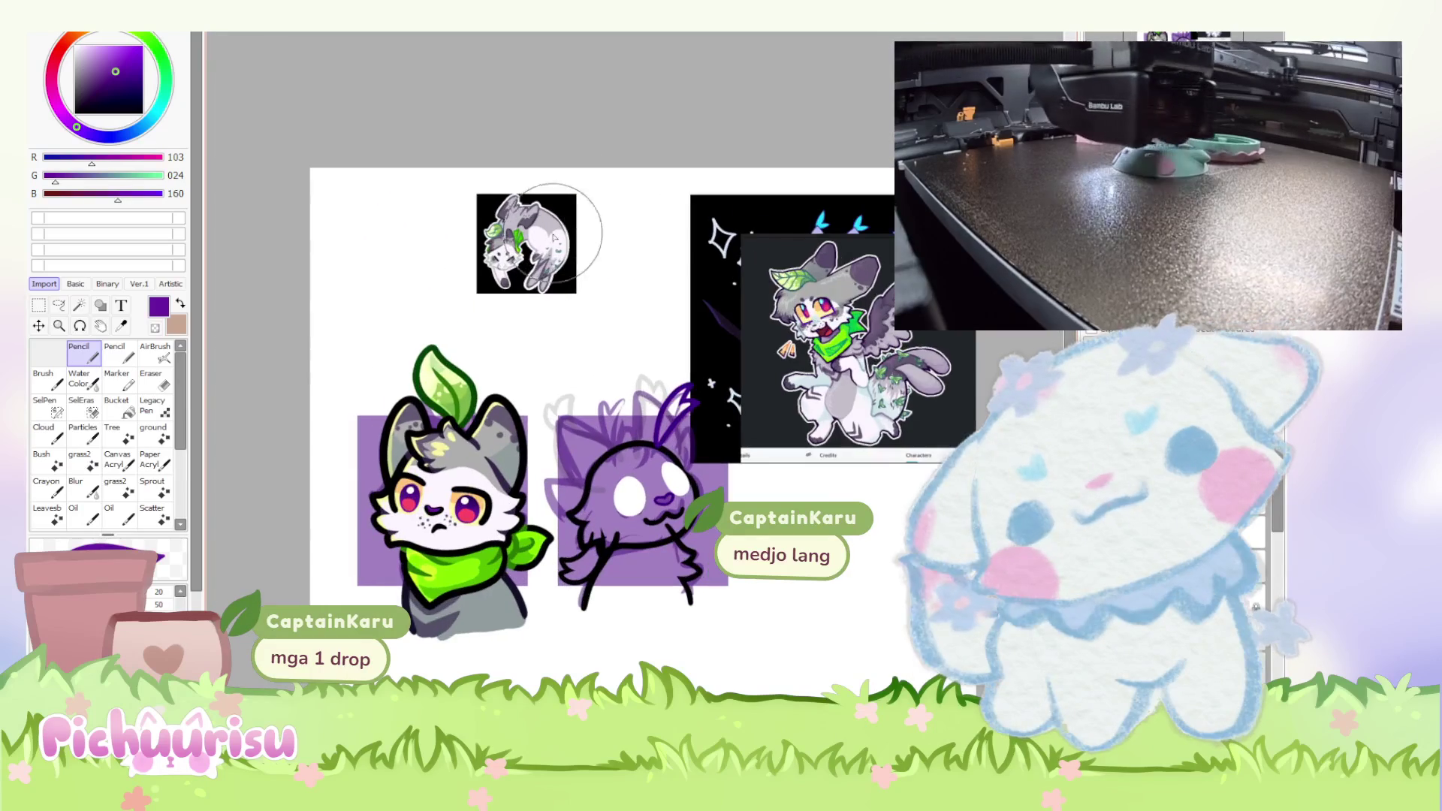
scroll(830, 404, up, 3)
alt+click(830, 404)
scroll(829, 404, down, 2)
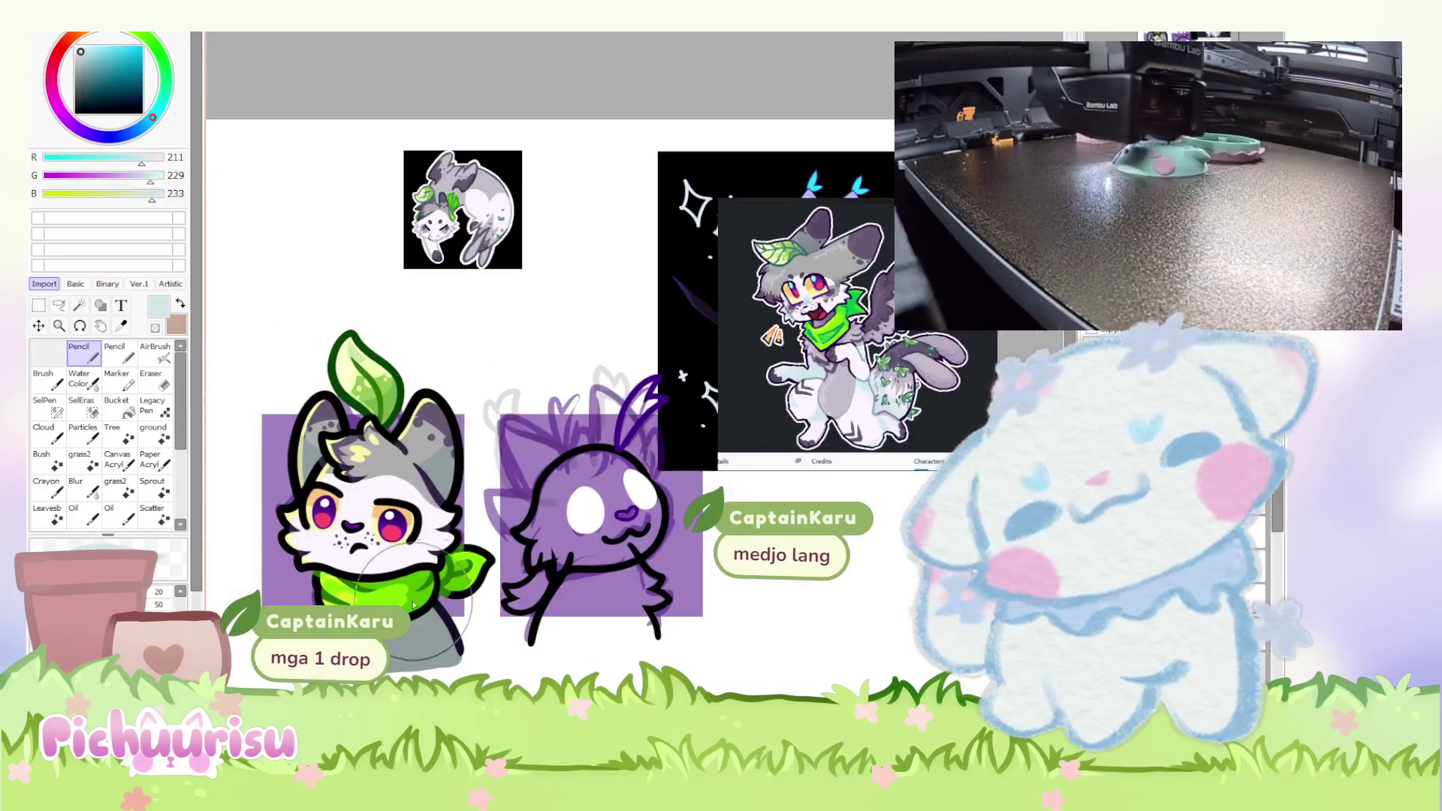
Rotate the sheet clockwise, then partly back so the characters lie sideways.
key(End)
key(End)
key(End)
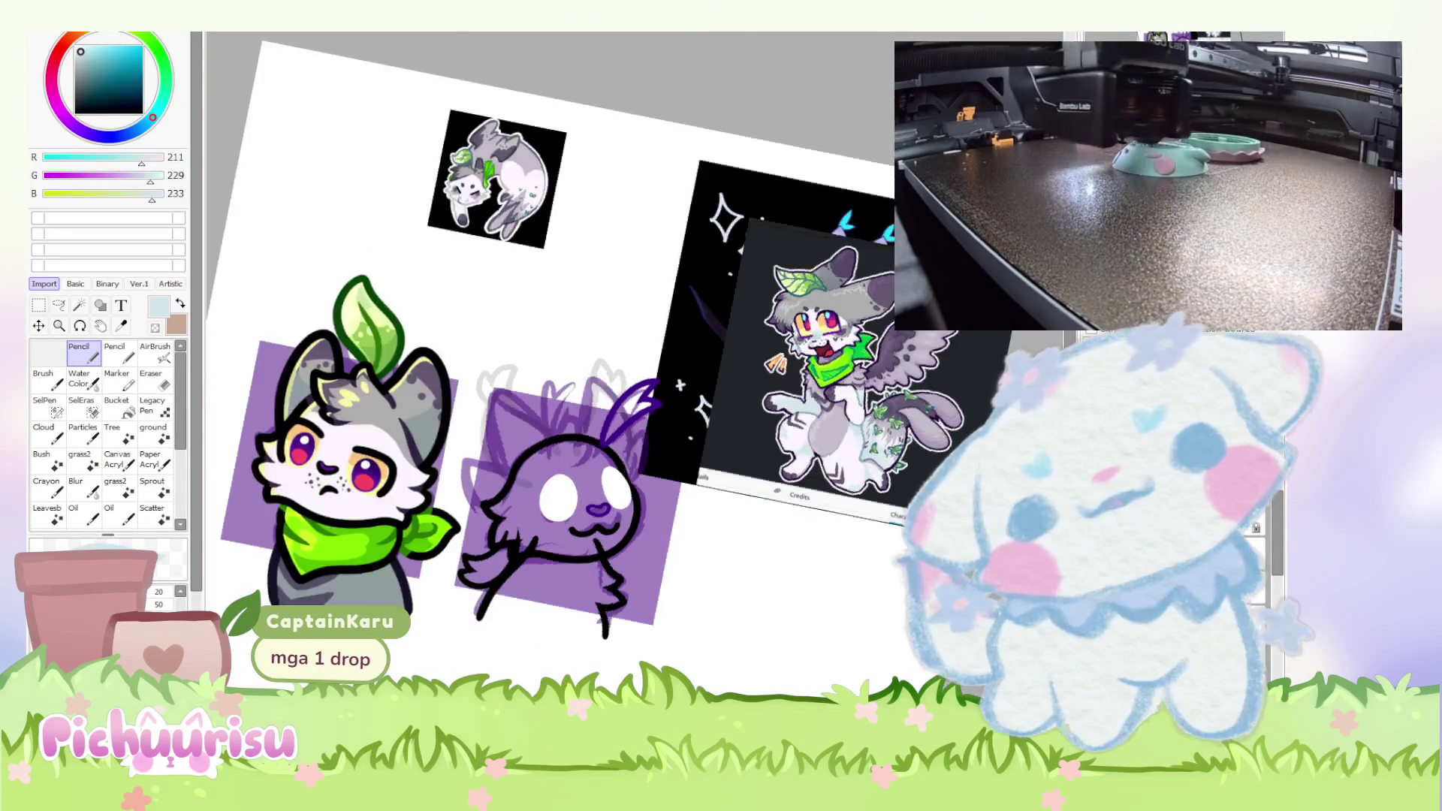
key(Delete)
scroll(573, 271, down, 3)
scroll(573, 270, up, 2)
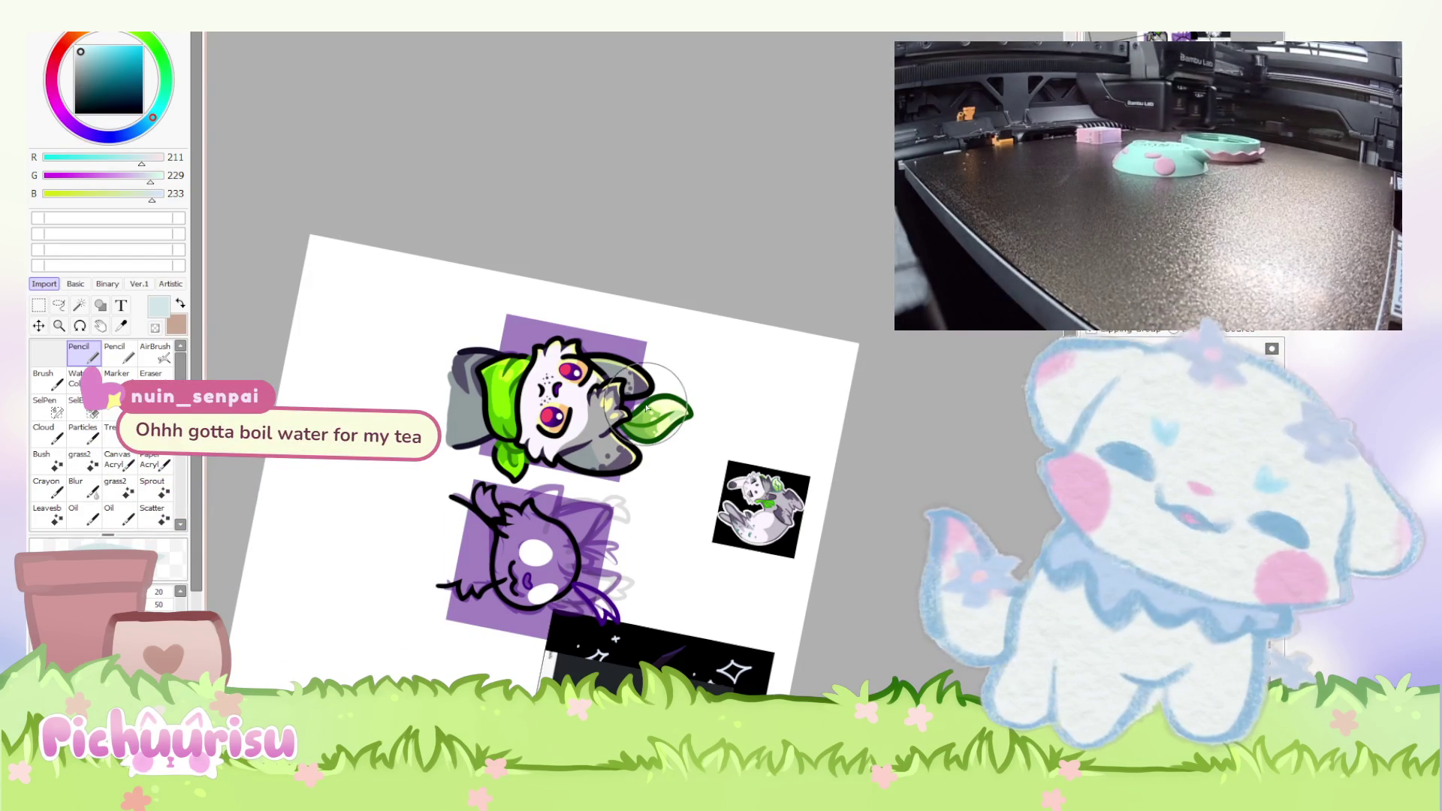
Paint a long pale blue-grey shading stroke down the cat's face.
scroll(658, 392, up, 2)
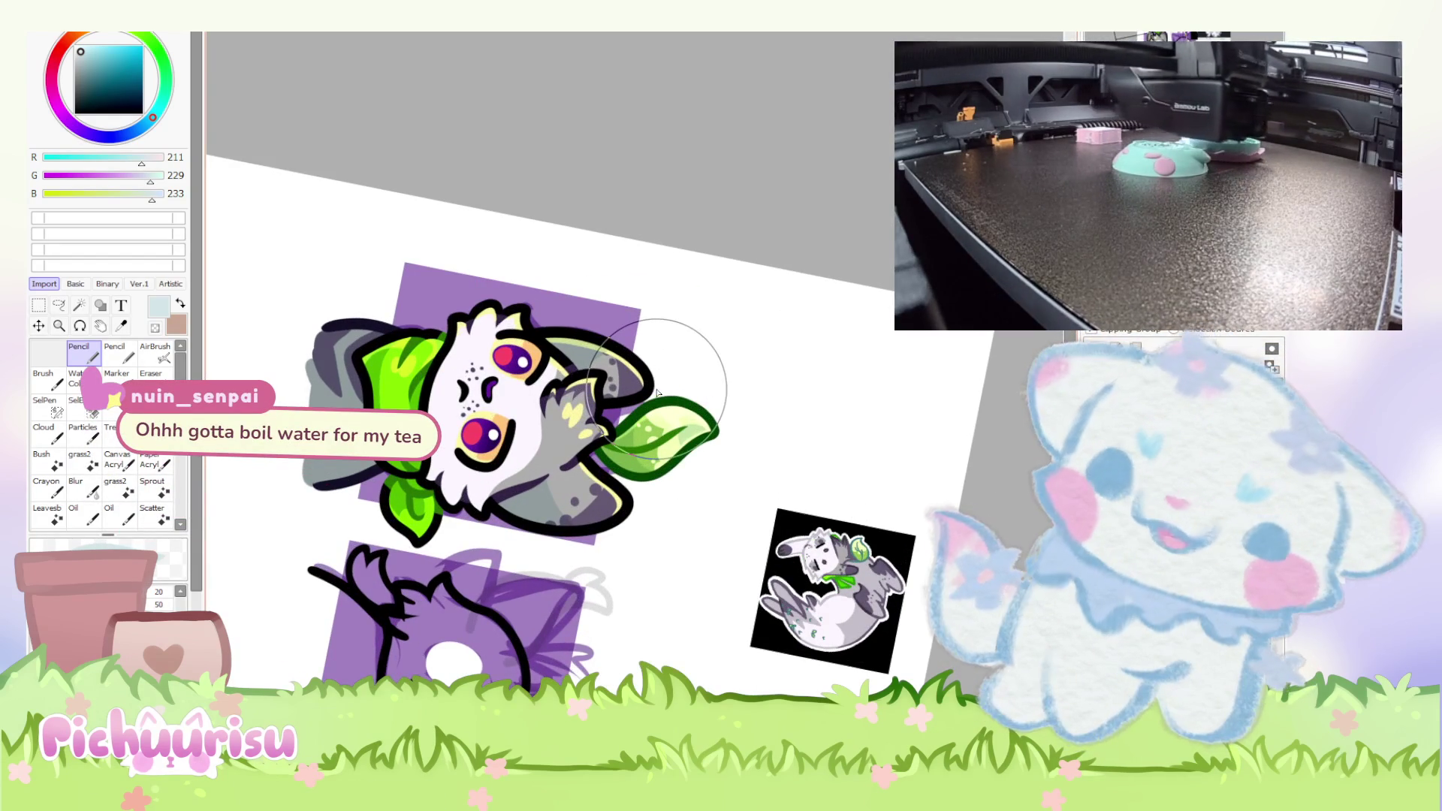
scroll(466, 319, up, 1)
scroll(466, 319, up, 1)
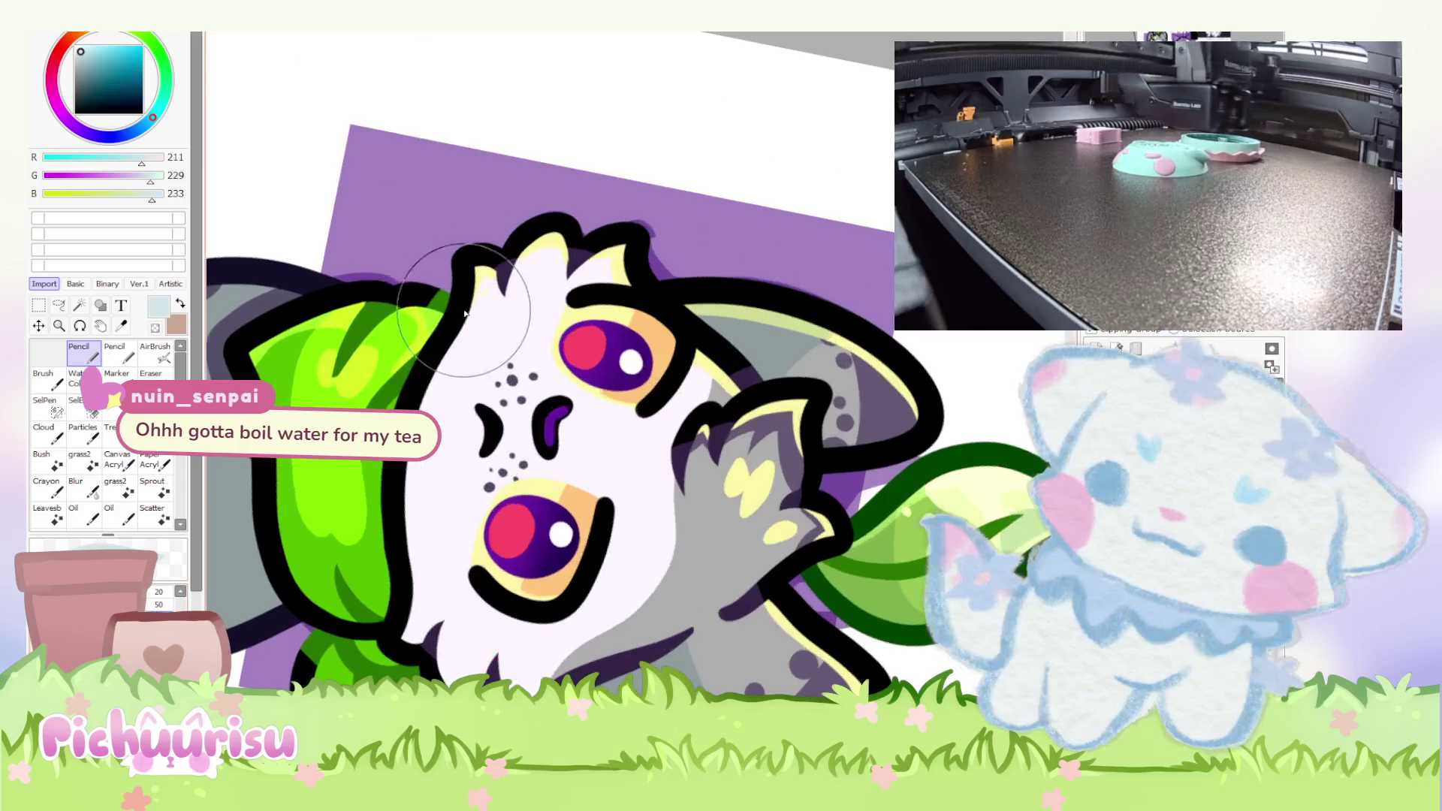
drag(467, 257, 432, 669)
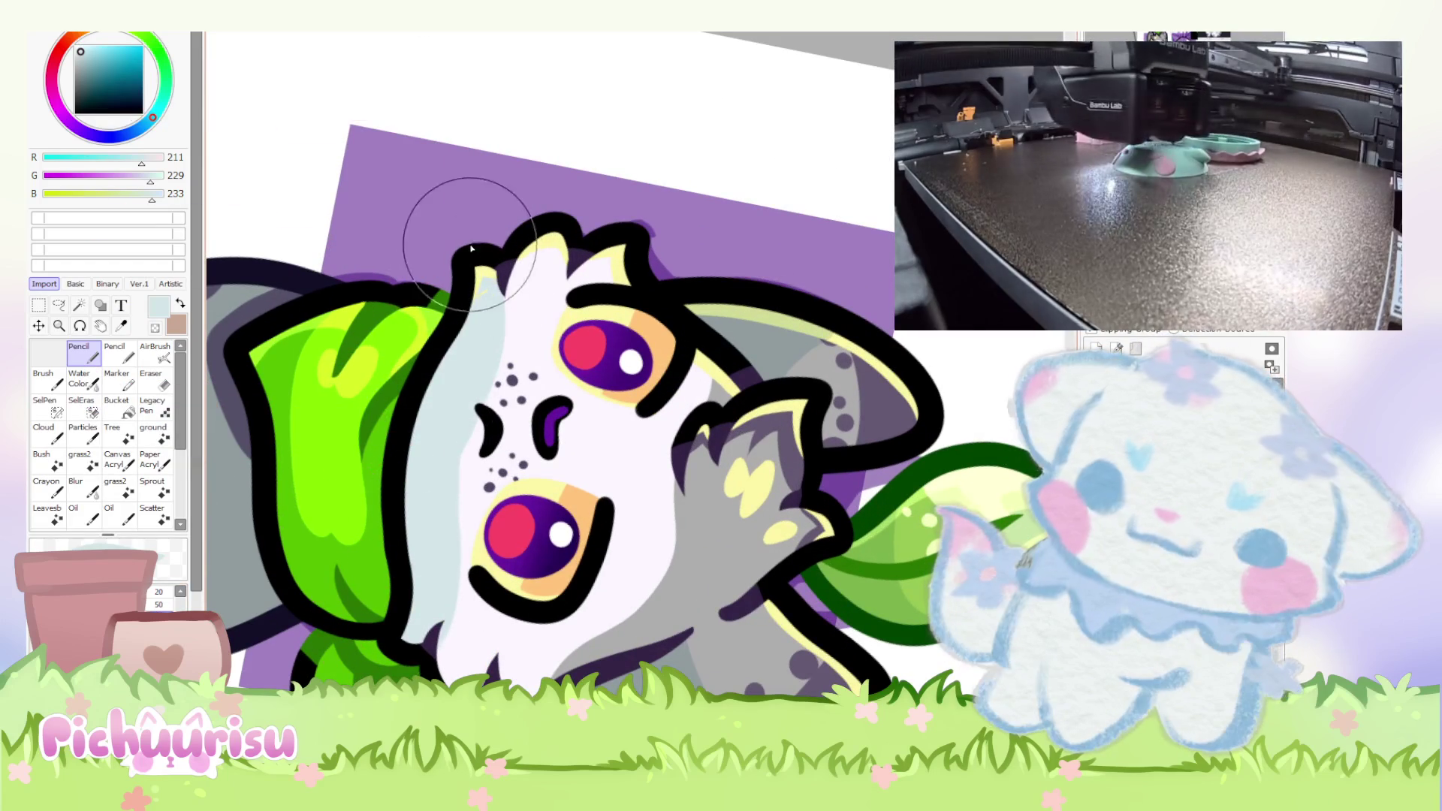
Erase parts of the new face shading down toward the chin to trim it.
click(154, 380)
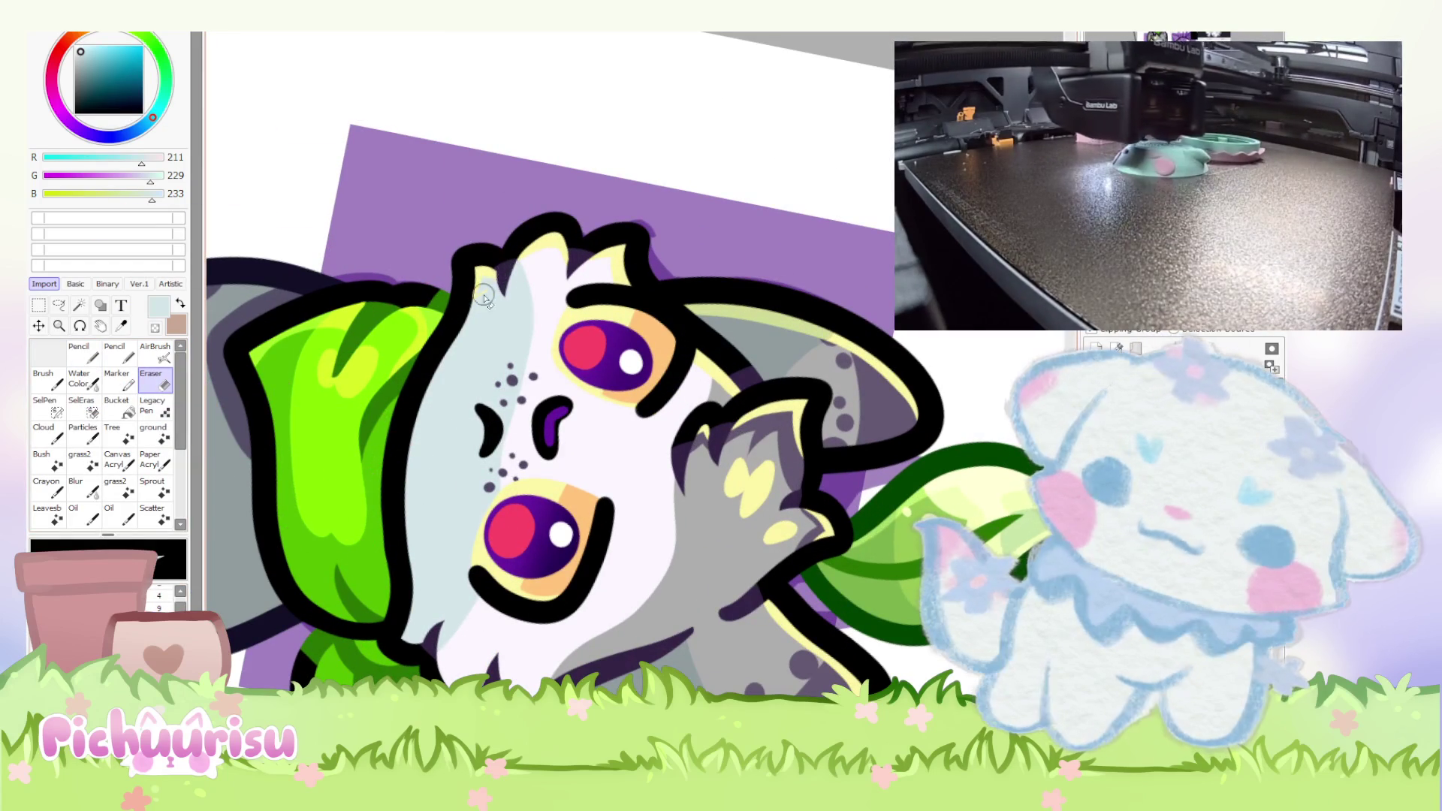
drag(519, 297, 462, 650)
mouse_move(478, 233)
mouse_down()
mouse_move(484, 451)
mouse_move(417, 673)
mouse_up()
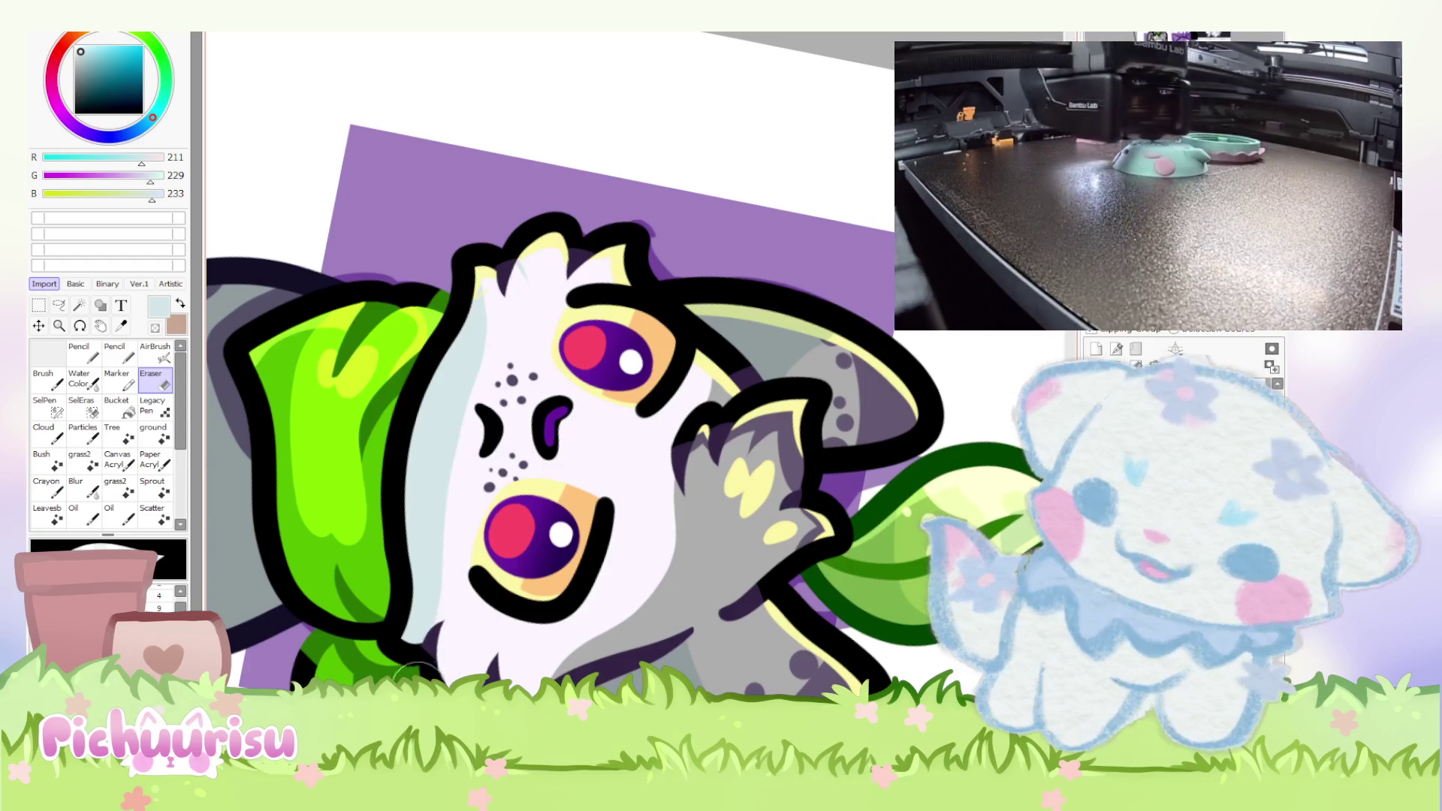
scroll(418, 671, down, 5)
scroll(481, 525, up, 5)
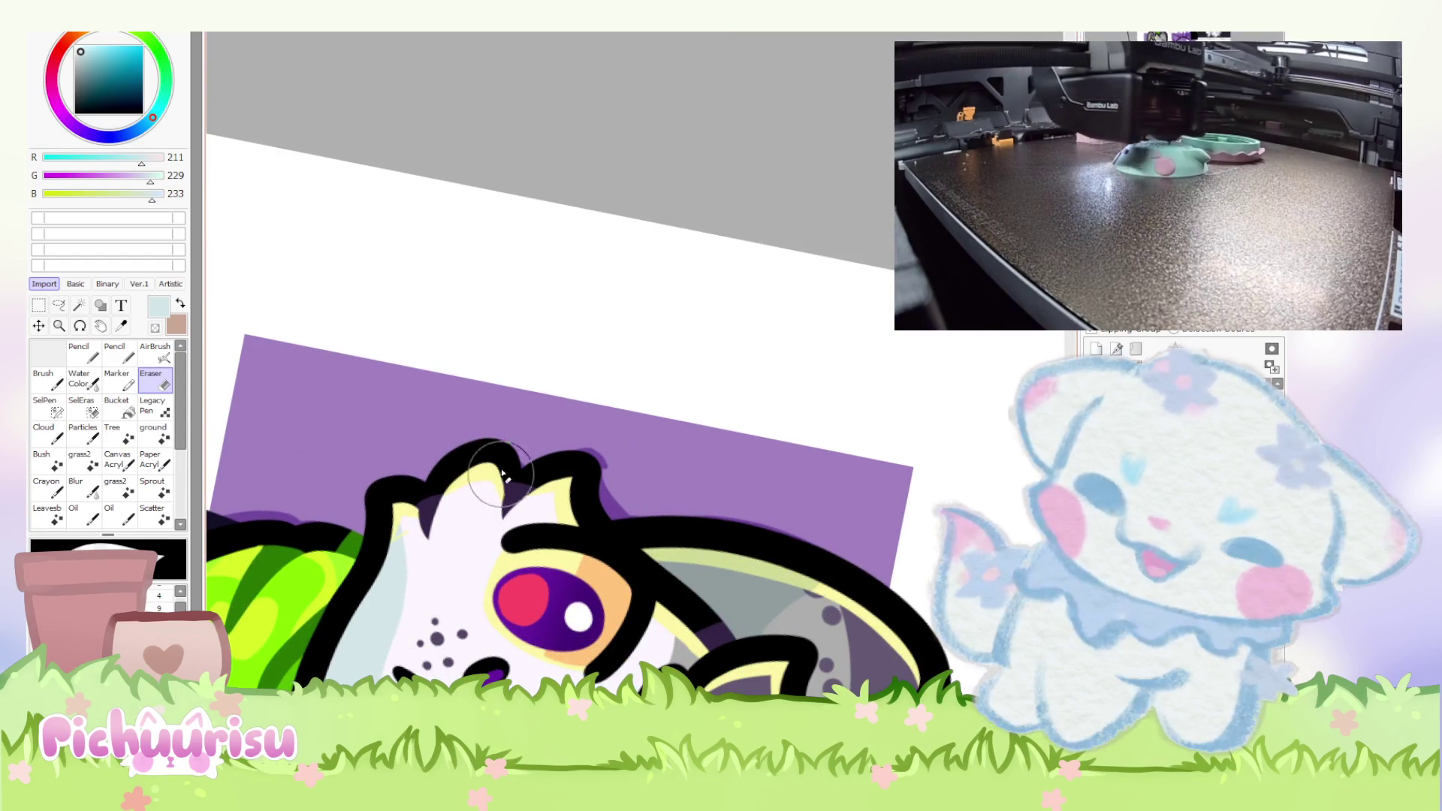
scroll(799, 331, down, 3)
scroll(572, 418, up, 4)
scroll(572, 418, up, 2)
scroll(499, 450, up, 2)
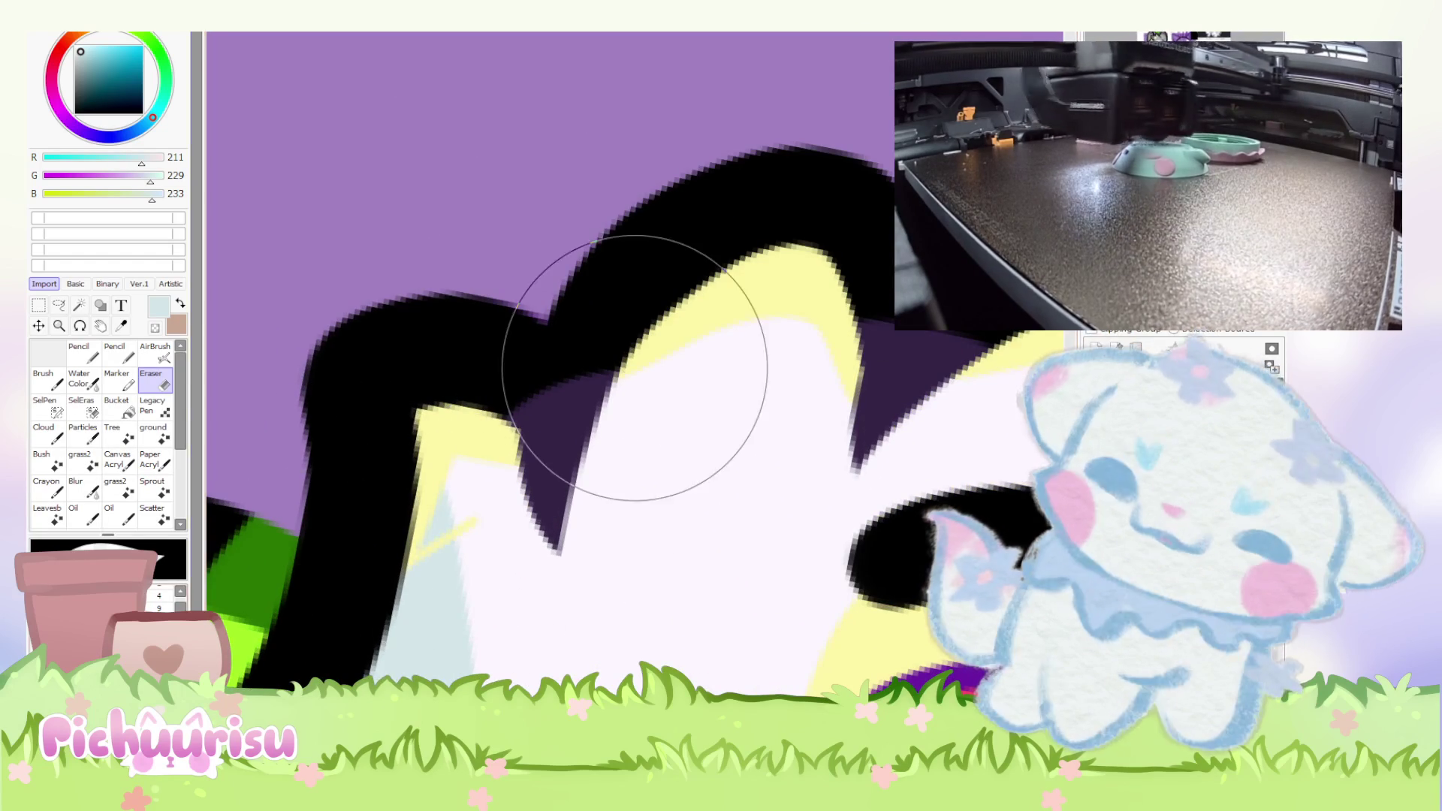
scroll(448, 386, down, 4)
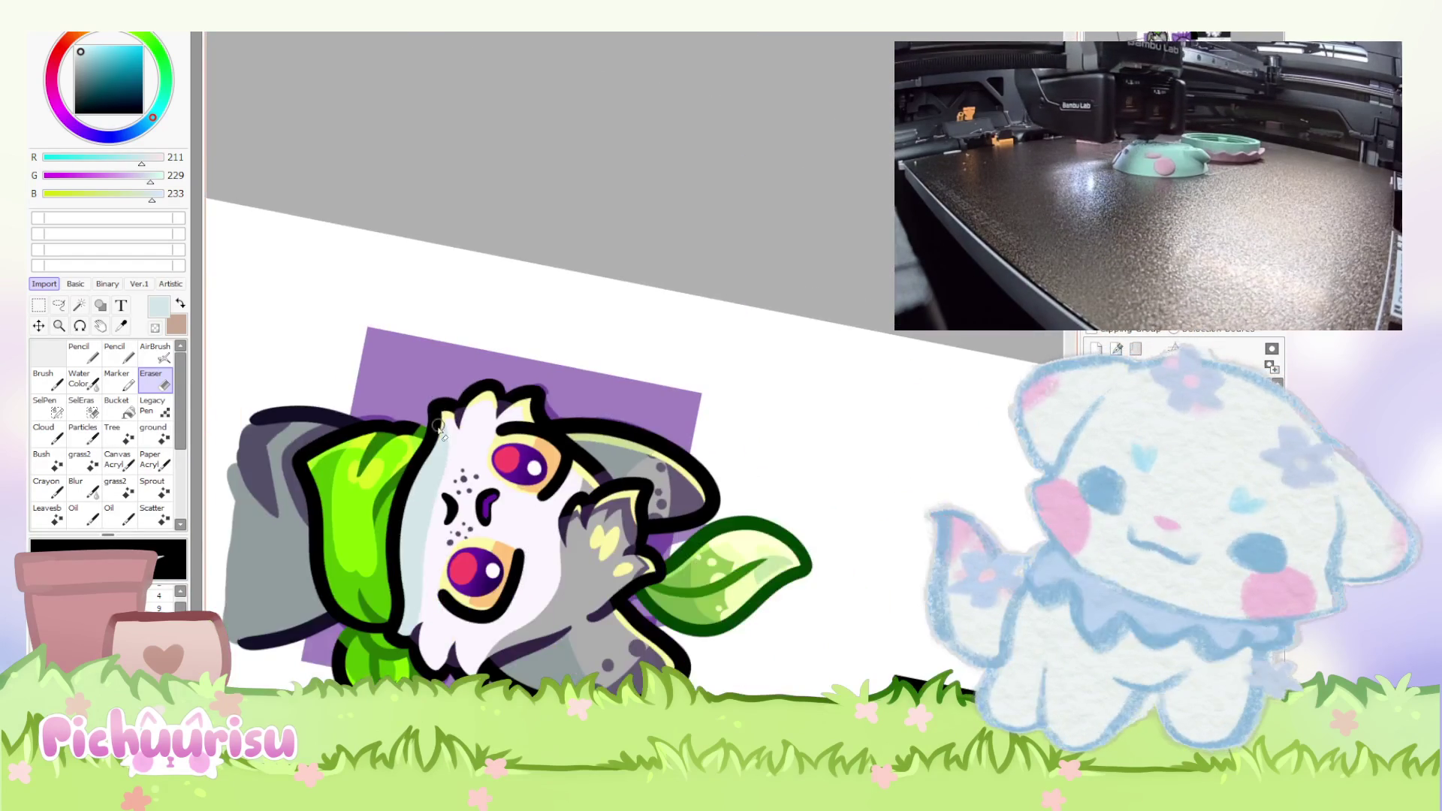
scroll(399, 526, down, 1)
scroll(400, 525, down, 1)
scroll(398, 525, up, 2)
scroll(397, 521, down, 1)
scroll(396, 520, down, 1)
Turn the sheet upright, return to the Pencil and sample near-black purple (31/26/52) from the ear.
key(Home)
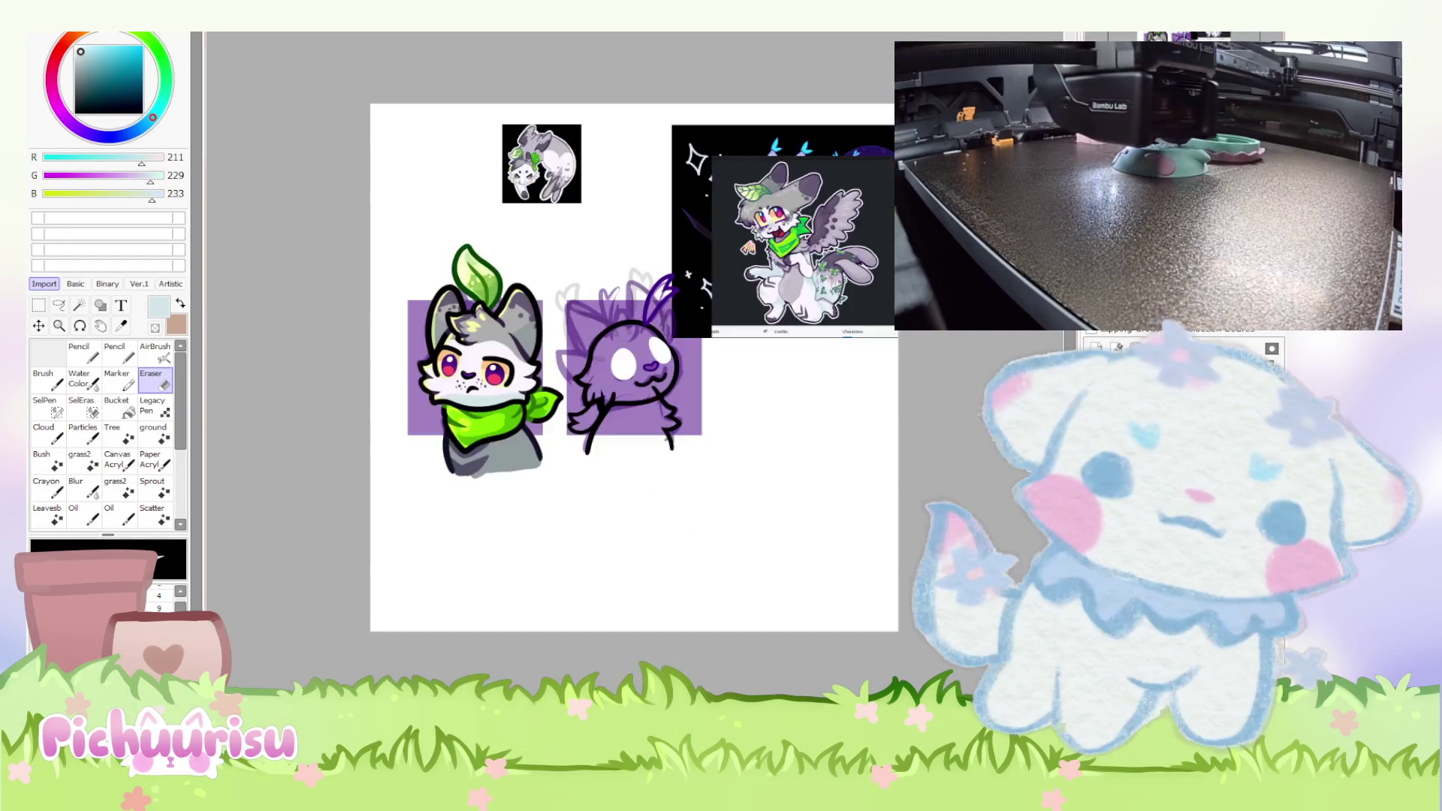
scroll(406, 403, up, 6)
key(n)
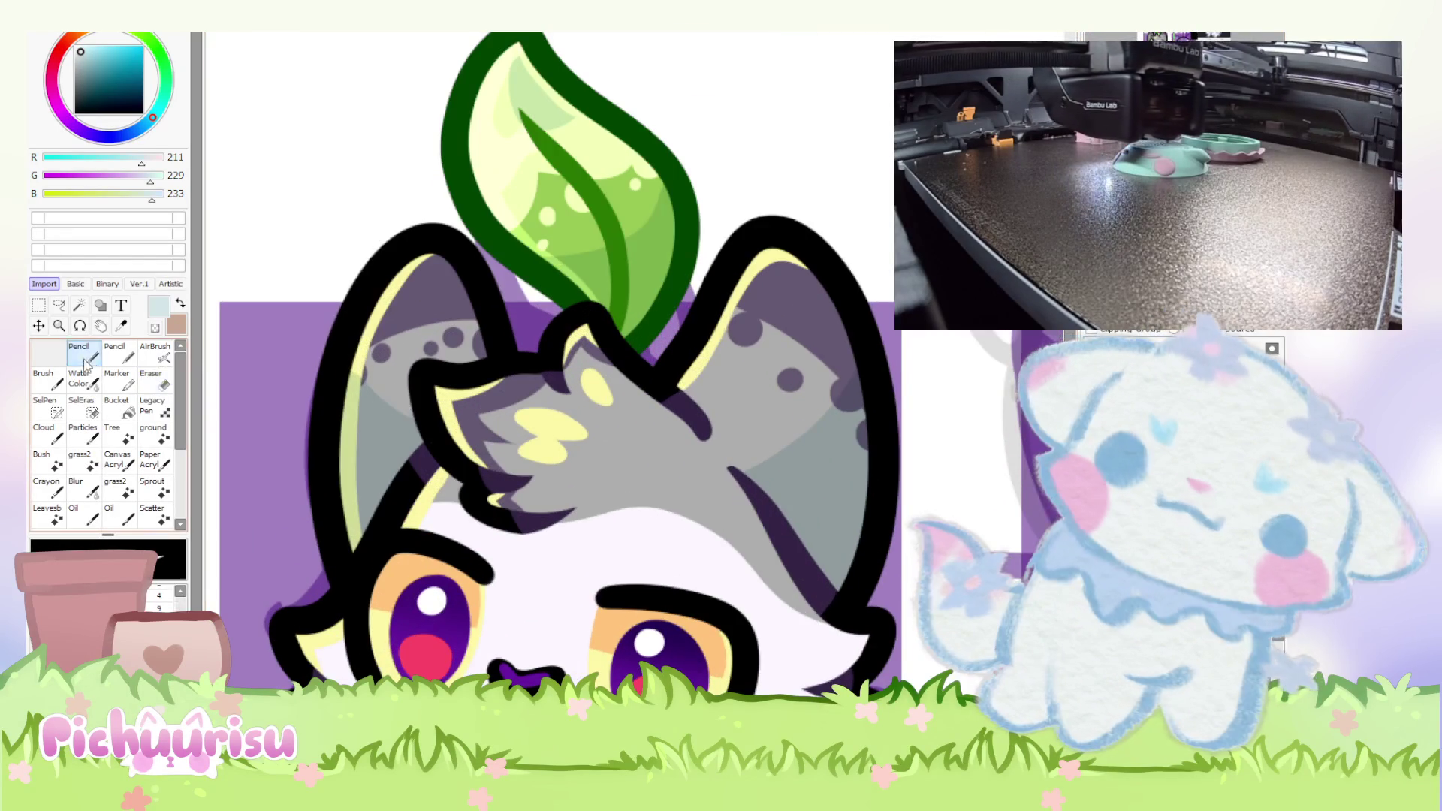
scroll(412, 488, down, 1)
alt+click(427, 345)
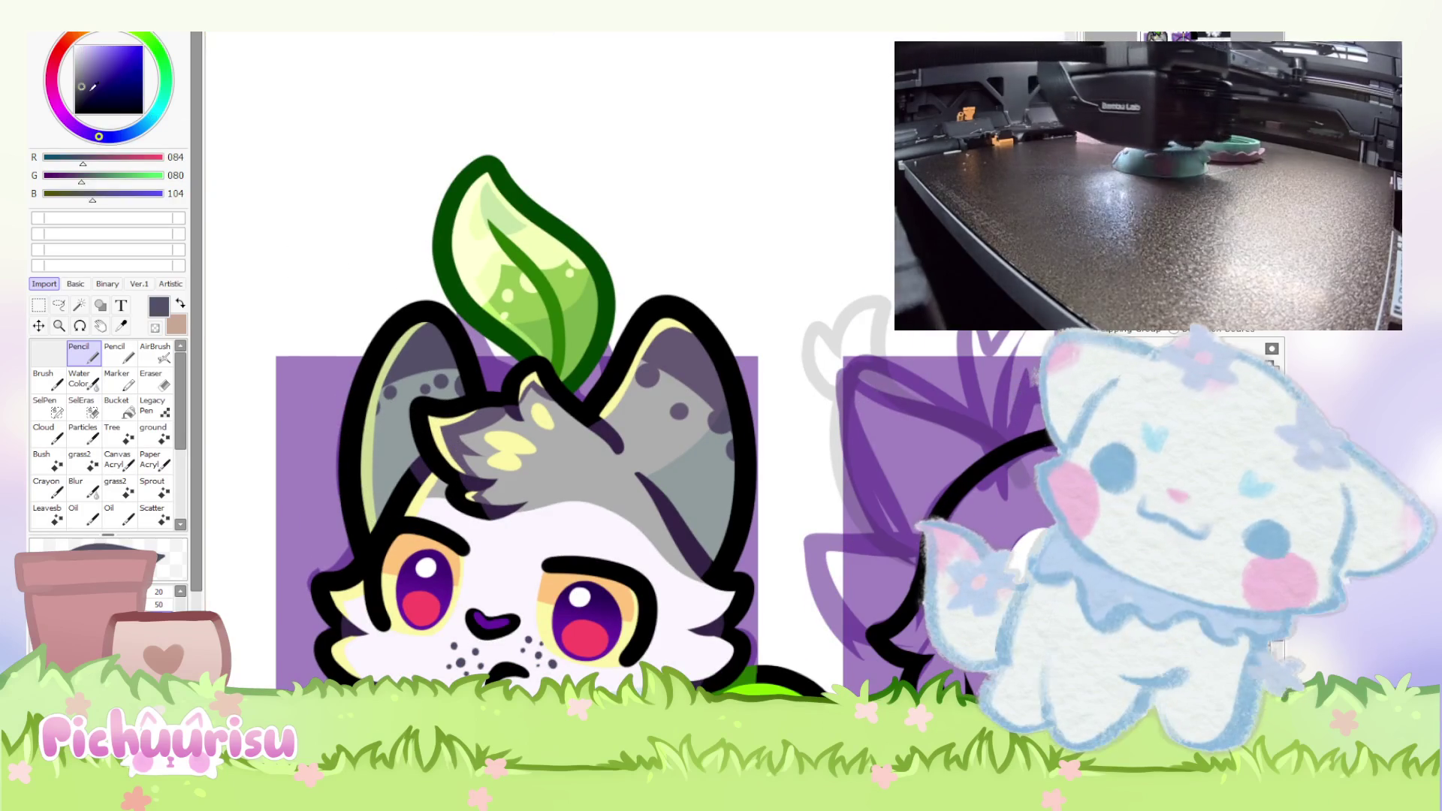
alt+click(451, 334)
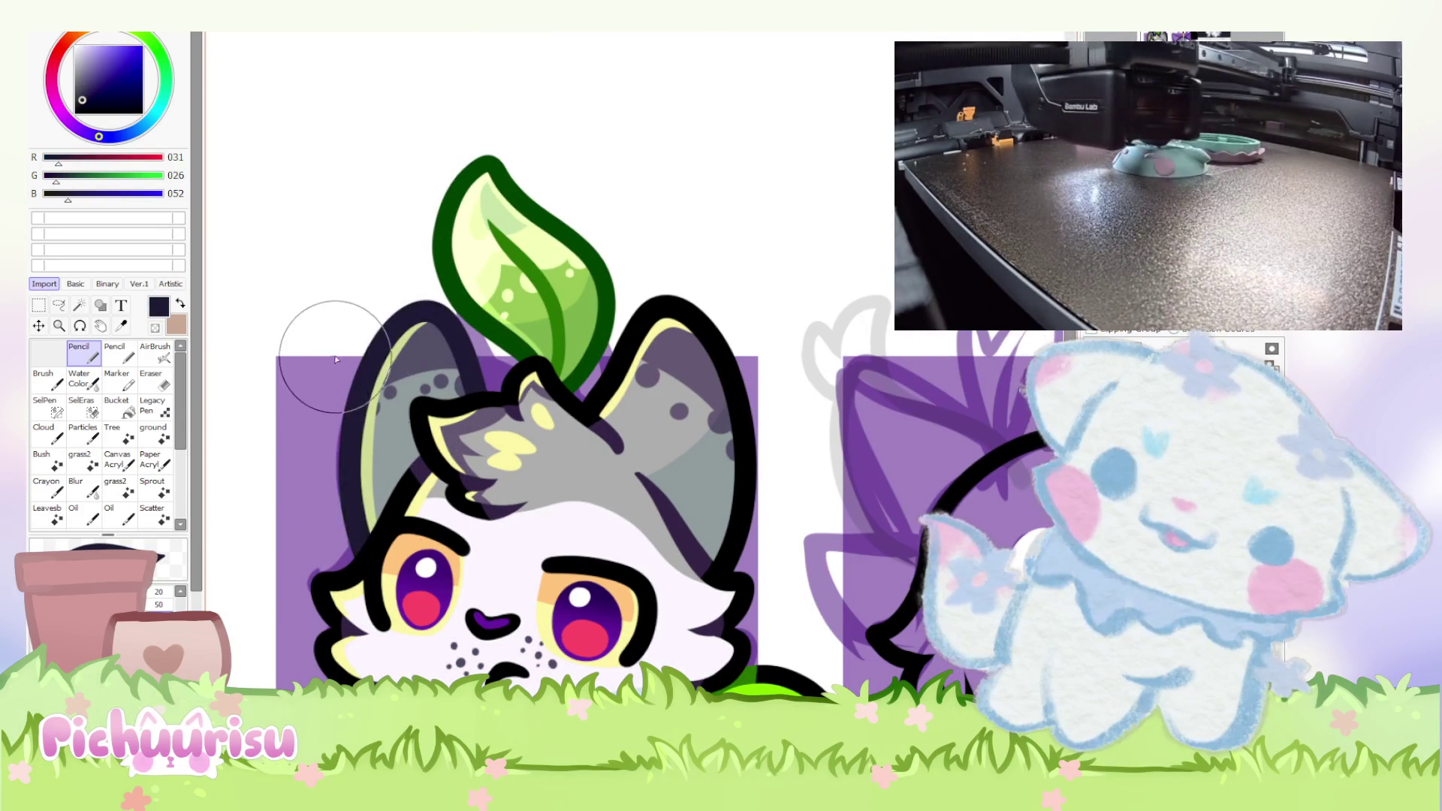
scroll(415, 326, down, 3)
scroll(773, 331, up, 1)
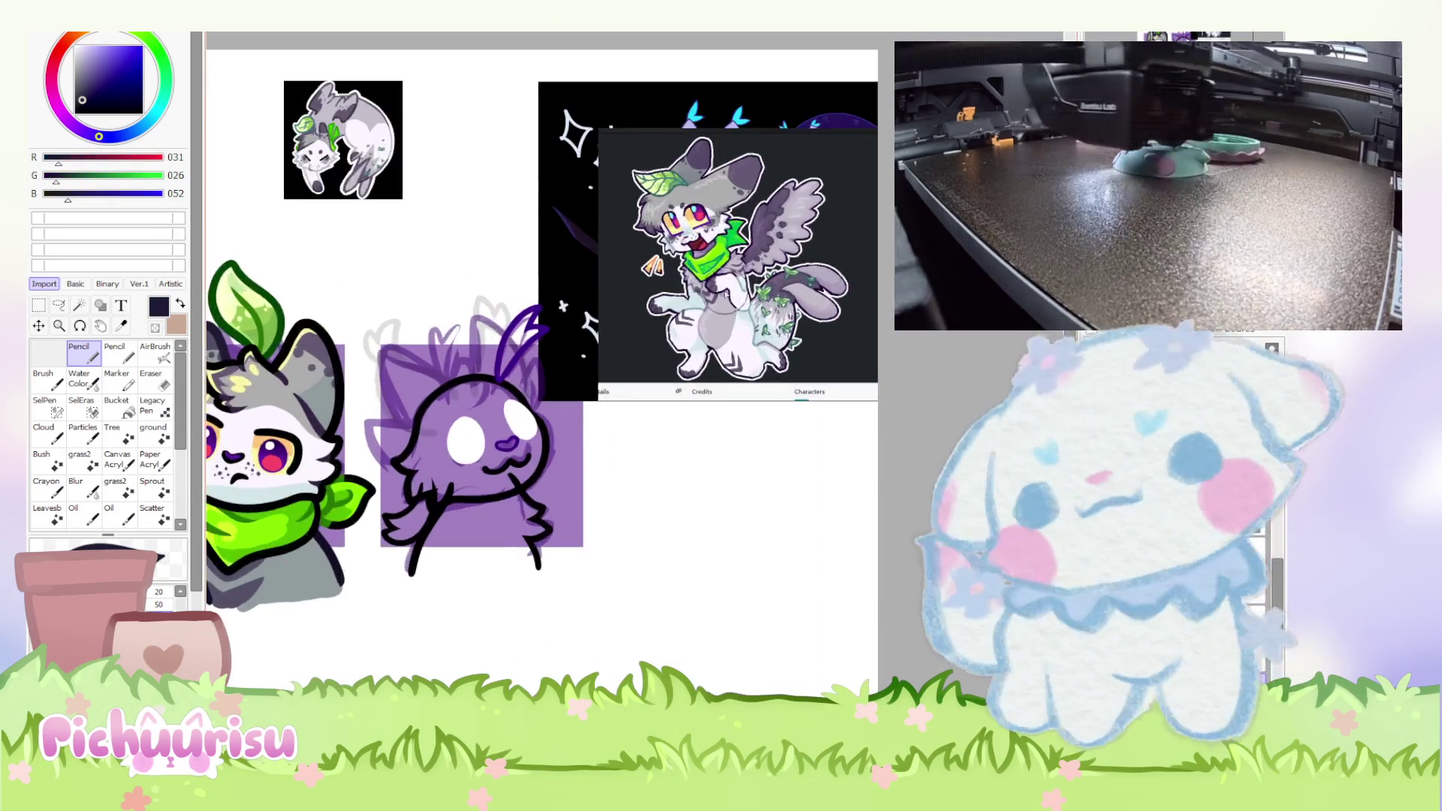
Drag the cat reference screenshot down and right, uncovering the horned creature's reference picture.
scroll(751, 316, down, 1)
mouse_move(685, 311)
mouse_down()
mouse_move(747, 312)
mouse_move(826, 619)
mouse_up()
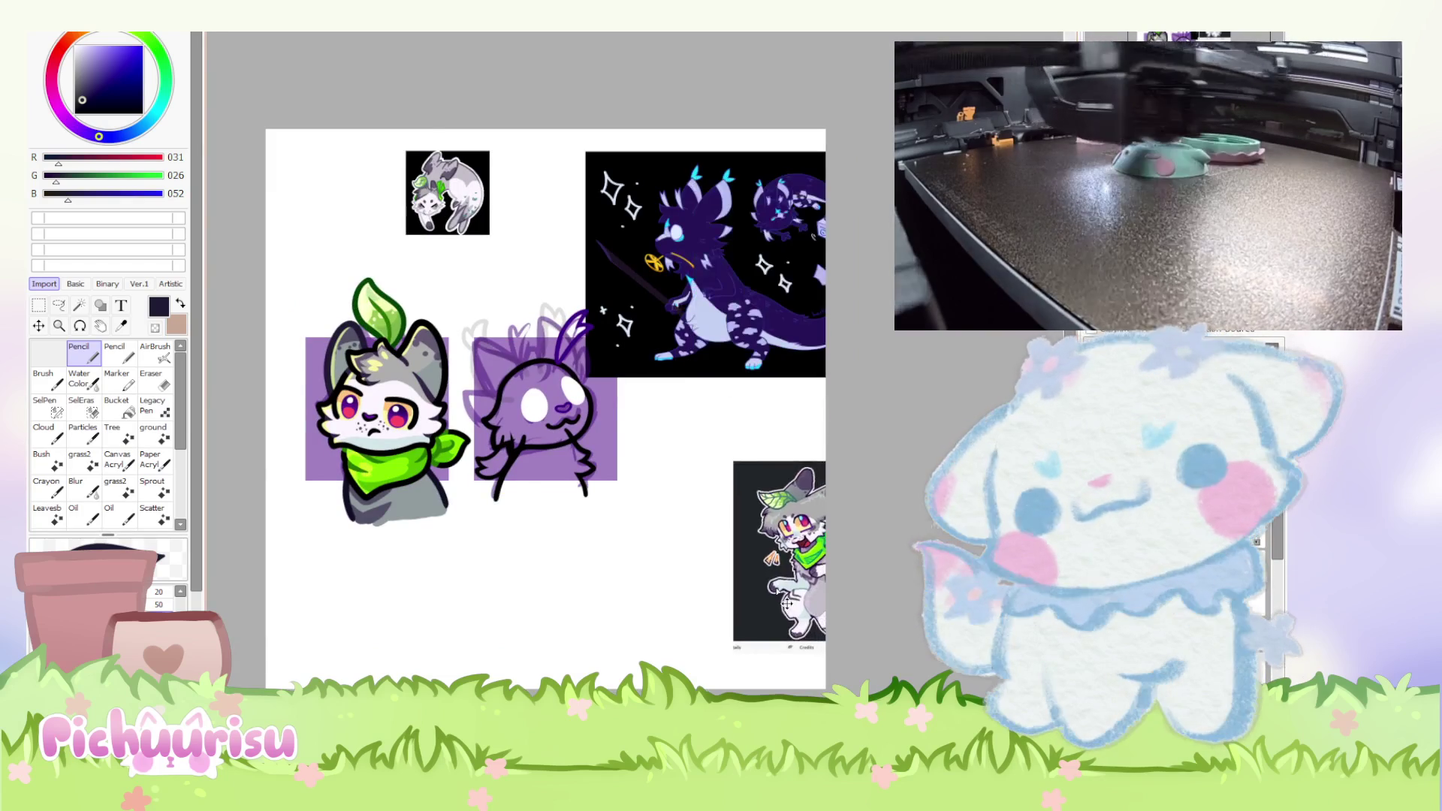
scroll(526, 376, up, 1)
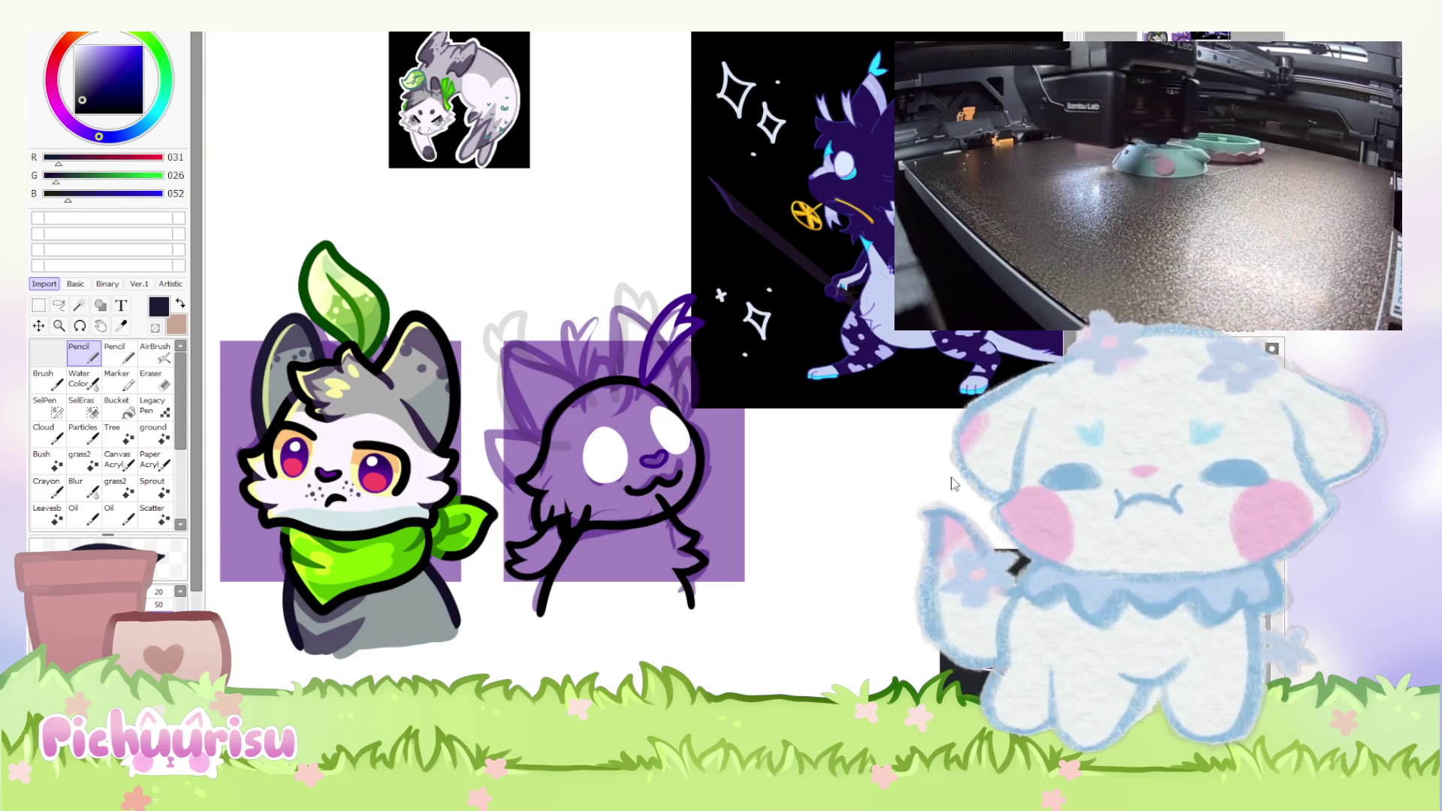
scroll(536, 448, down, 5)
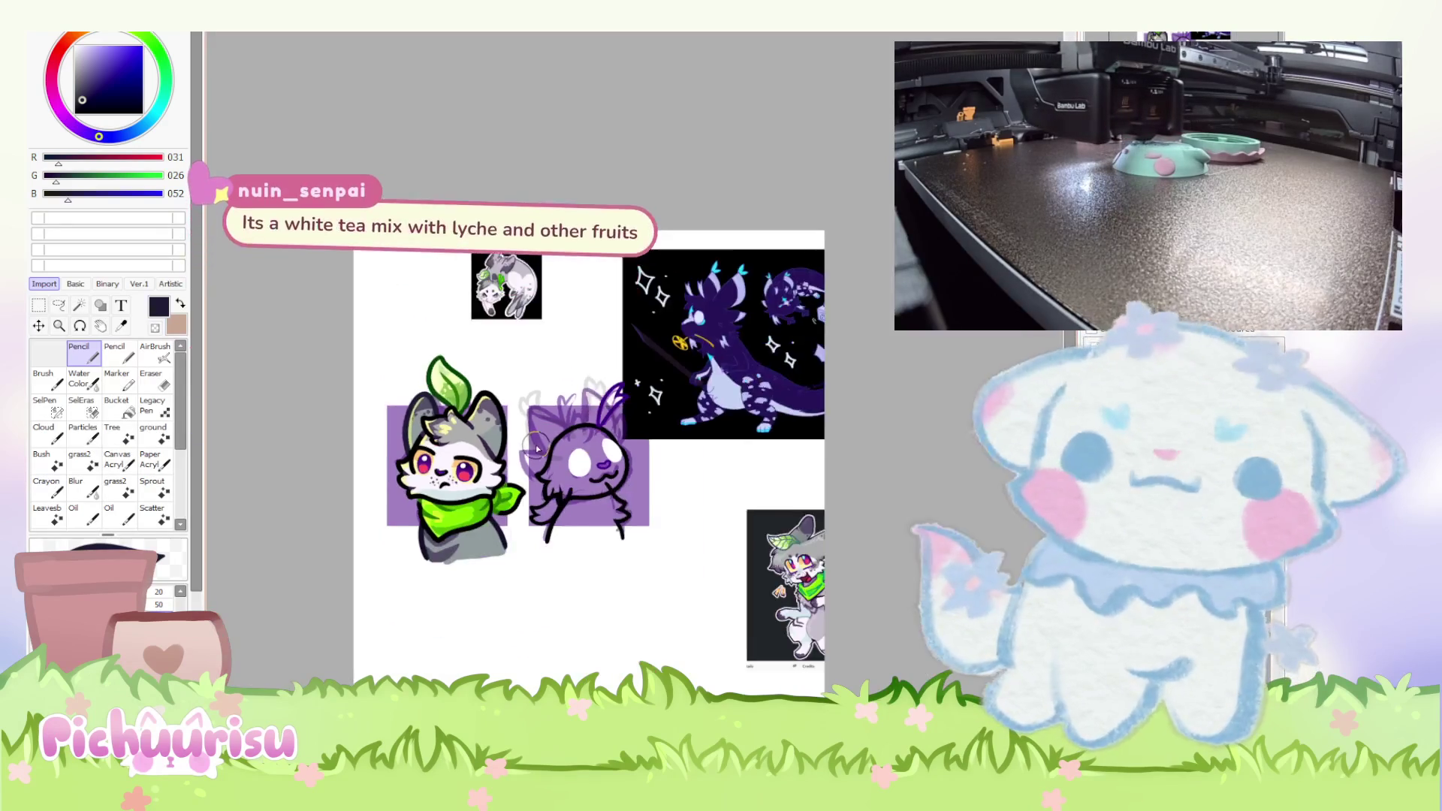
Paste the horned creature's character sheet, shrink it to a thumbnail and place it over the sparkle artwork.
scroll(536, 448, up, 3)
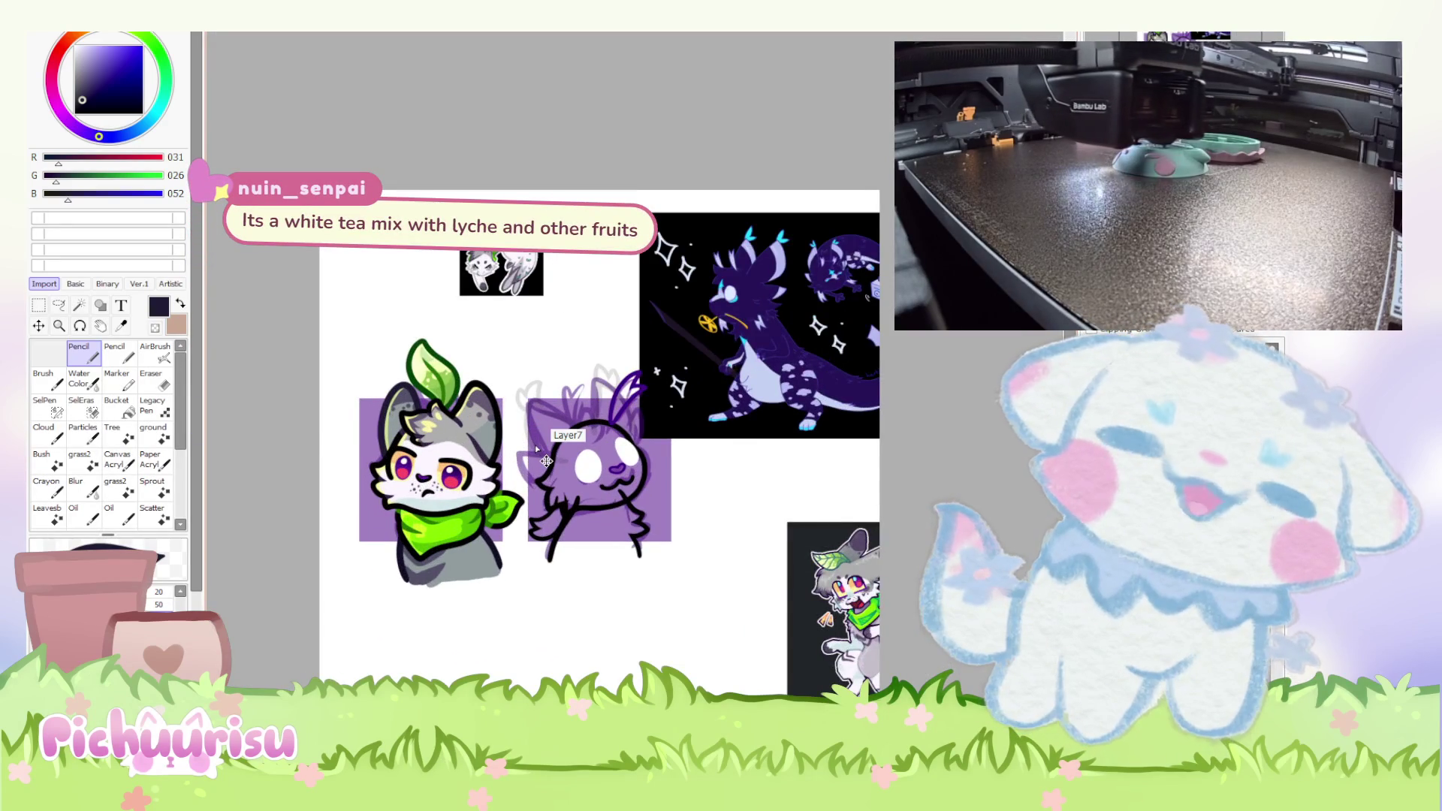
key(ctrl+v)
key(ctrl+t)
mouse_move(858, 190)
mouse_down()
mouse_move(661, 370)
mouse_move(428, 645)
mouse_up()
mouse_move(328, 672)
mouse_down()
mouse_move(702, 314)
mouse_move(764, 362)
mouse_up()
scroll(764, 362, up, 2)
key(Return)
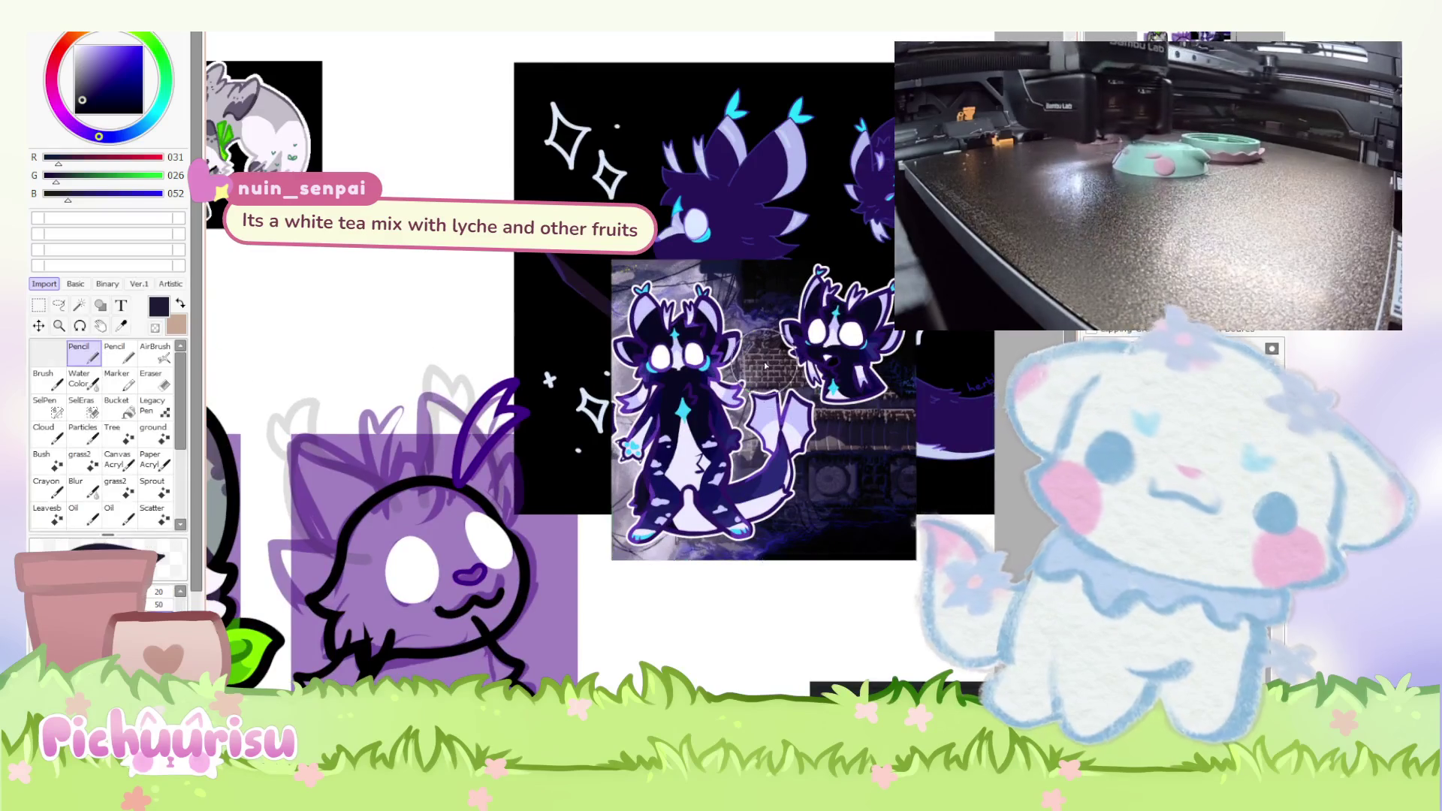
scroll(781, 364, down, 1)
mouse_move(777, 443)
mouse_down()
mouse_move(838, 520)
mouse_move(790, 463)
mouse_up()
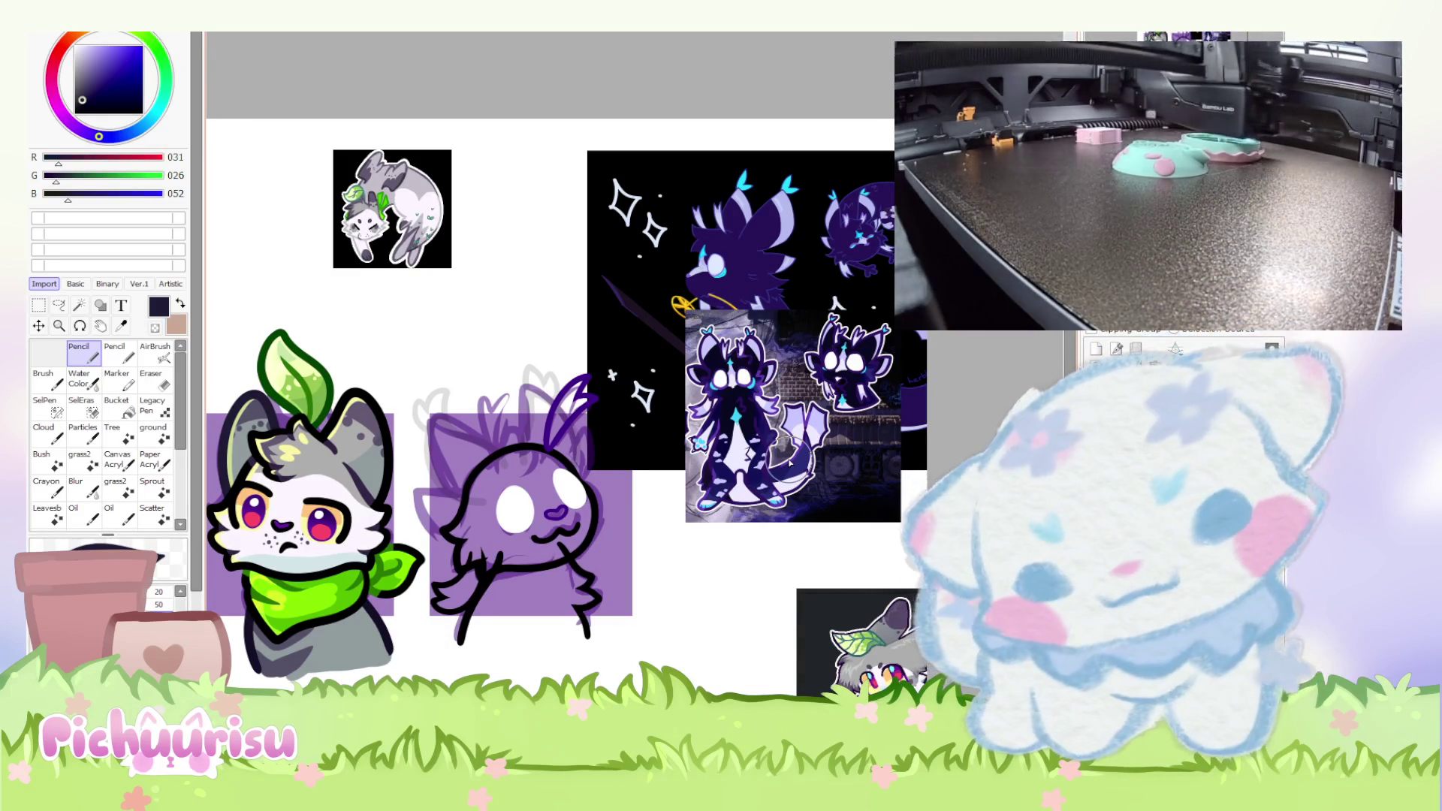
scroll(739, 295, down, 2)
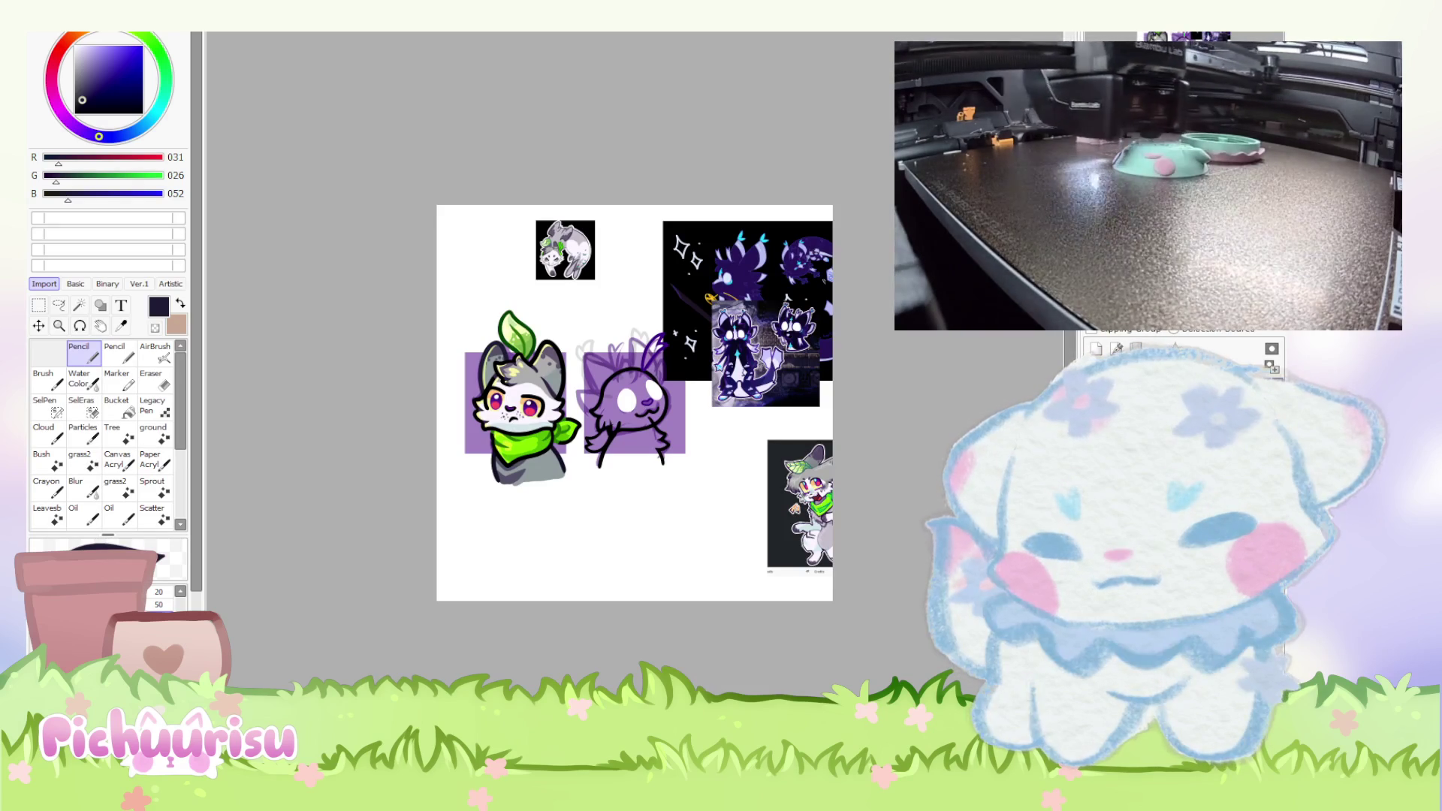
scroll(754, 481, down, 3)
scroll(750, 443, up, 5)
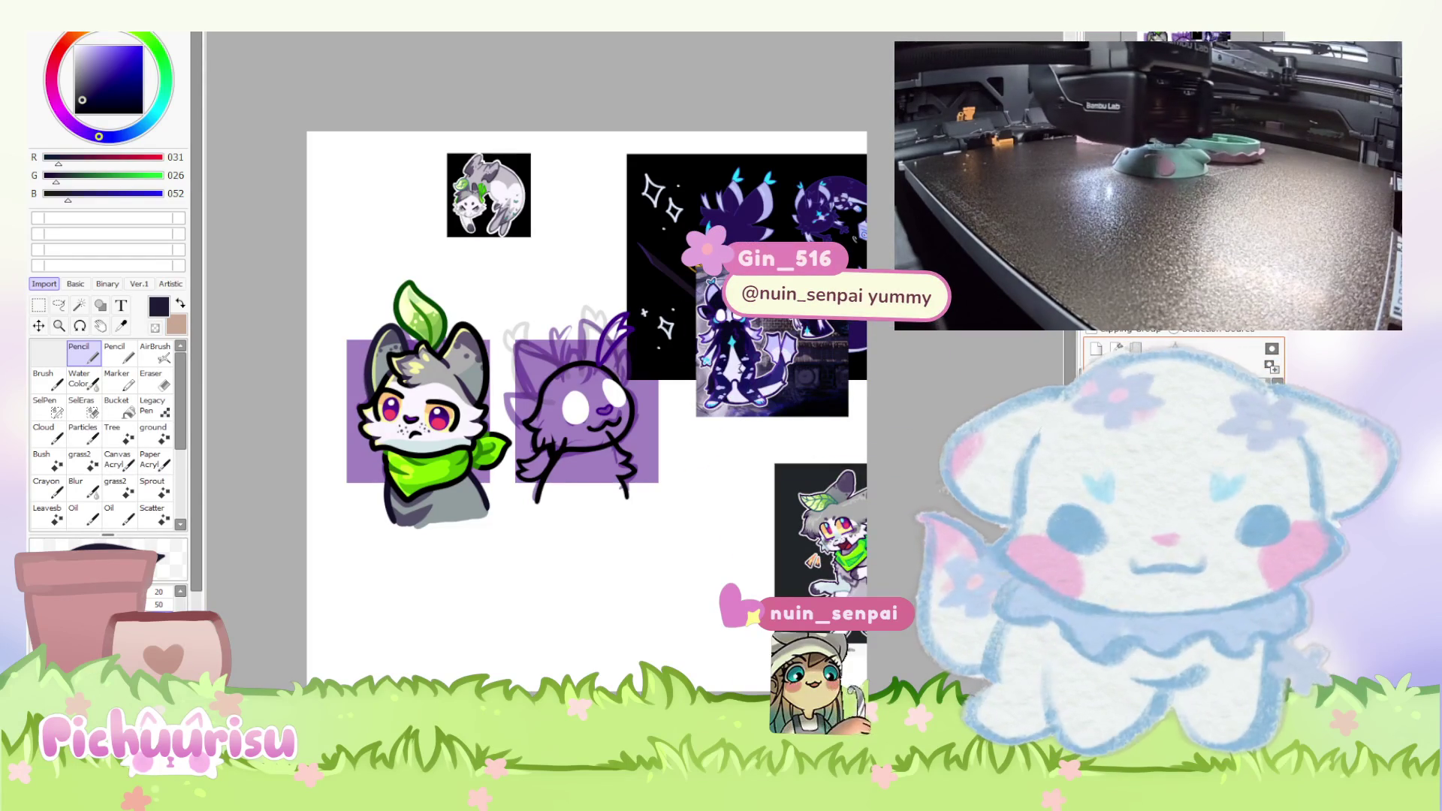
scroll(532, 402, up, 5)
scroll(531, 402, down, 2)
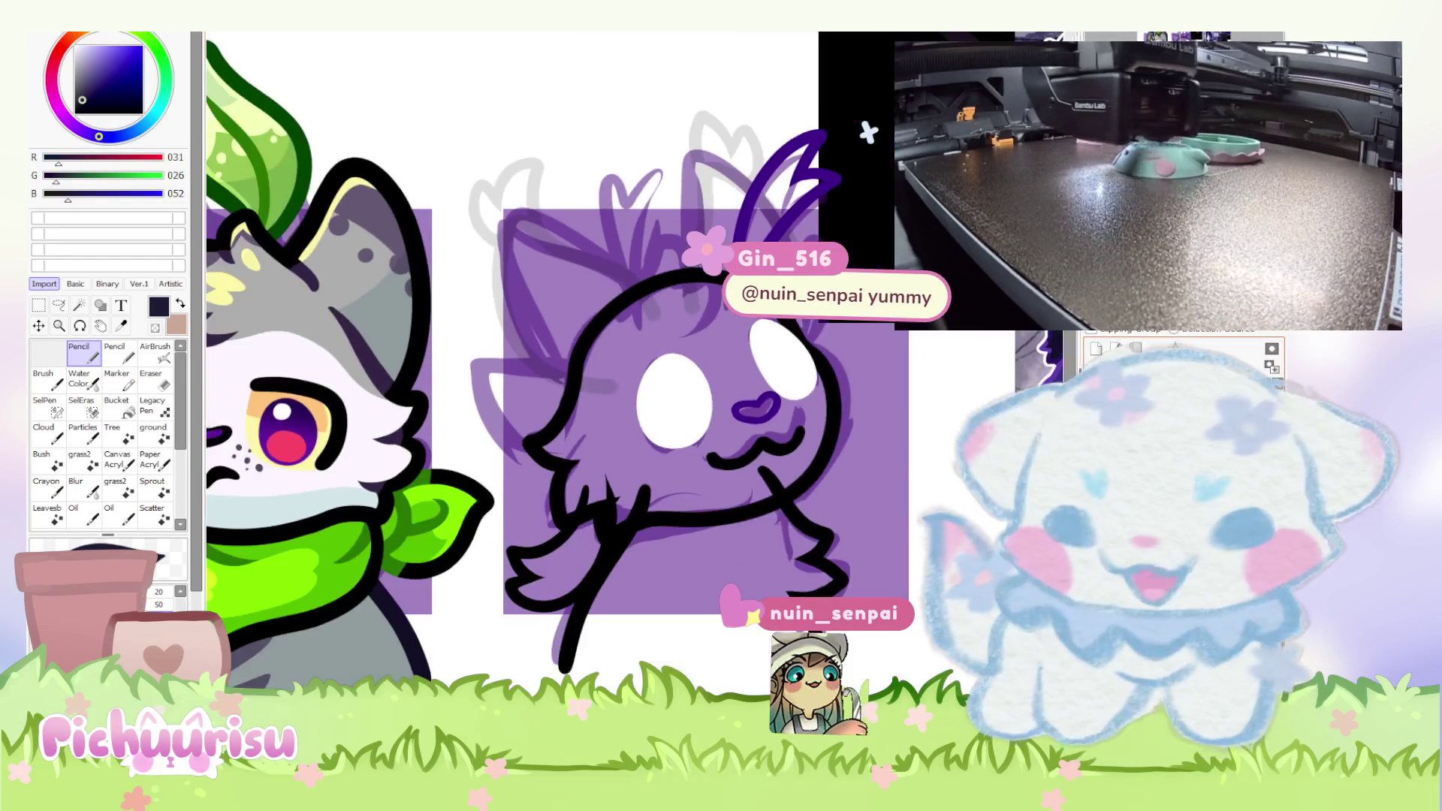
scroll(556, 360, down, 1)
scroll(556, 361, up, 1)
scroll(736, 318, down, 2)
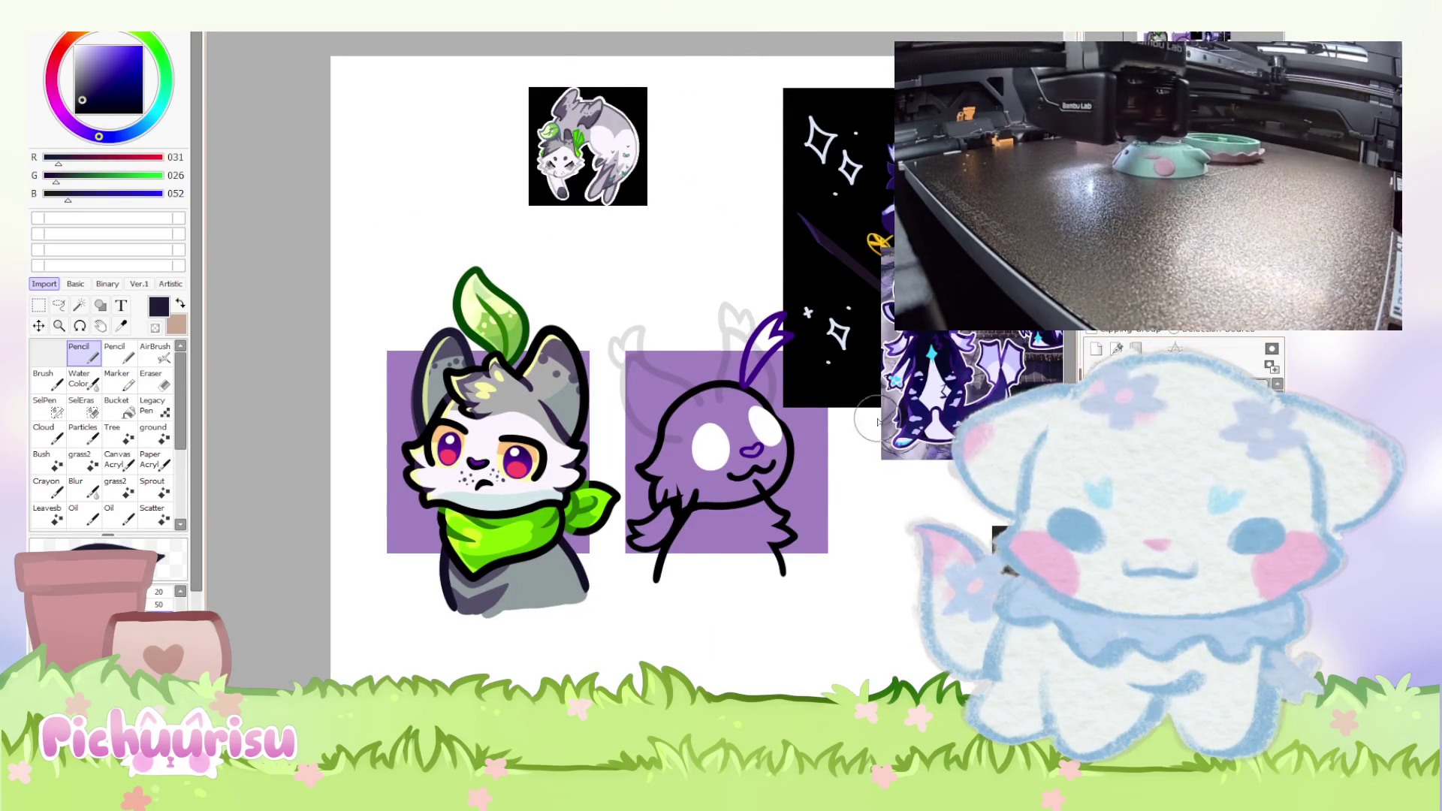
Step back and forth through history to restore the cat, reference images and dark ear outlines.
scroll(771, 412, down, 1)
key(ctrl+z)
key(ctrl+y)
key(ctrl+z)
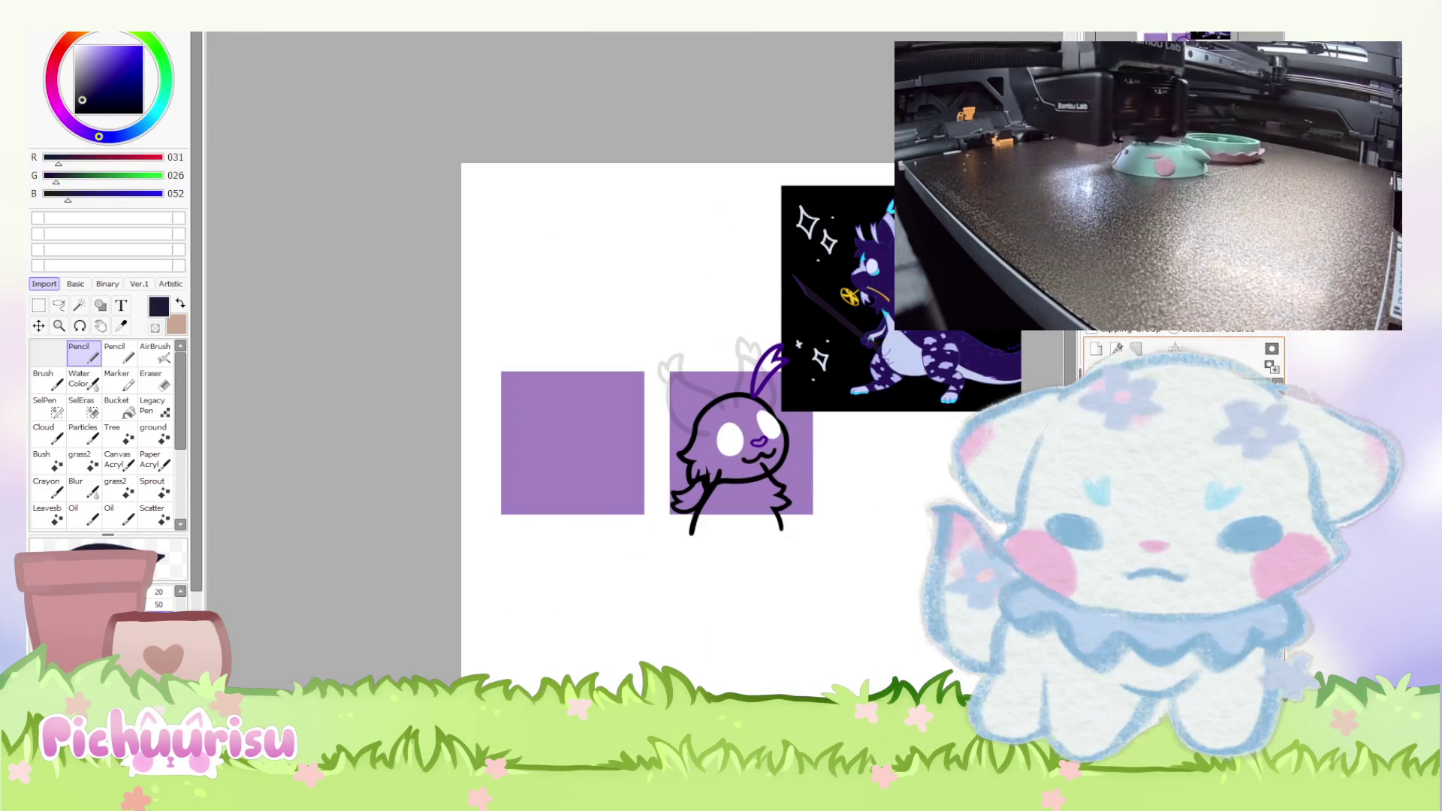
key(ctrl+y)
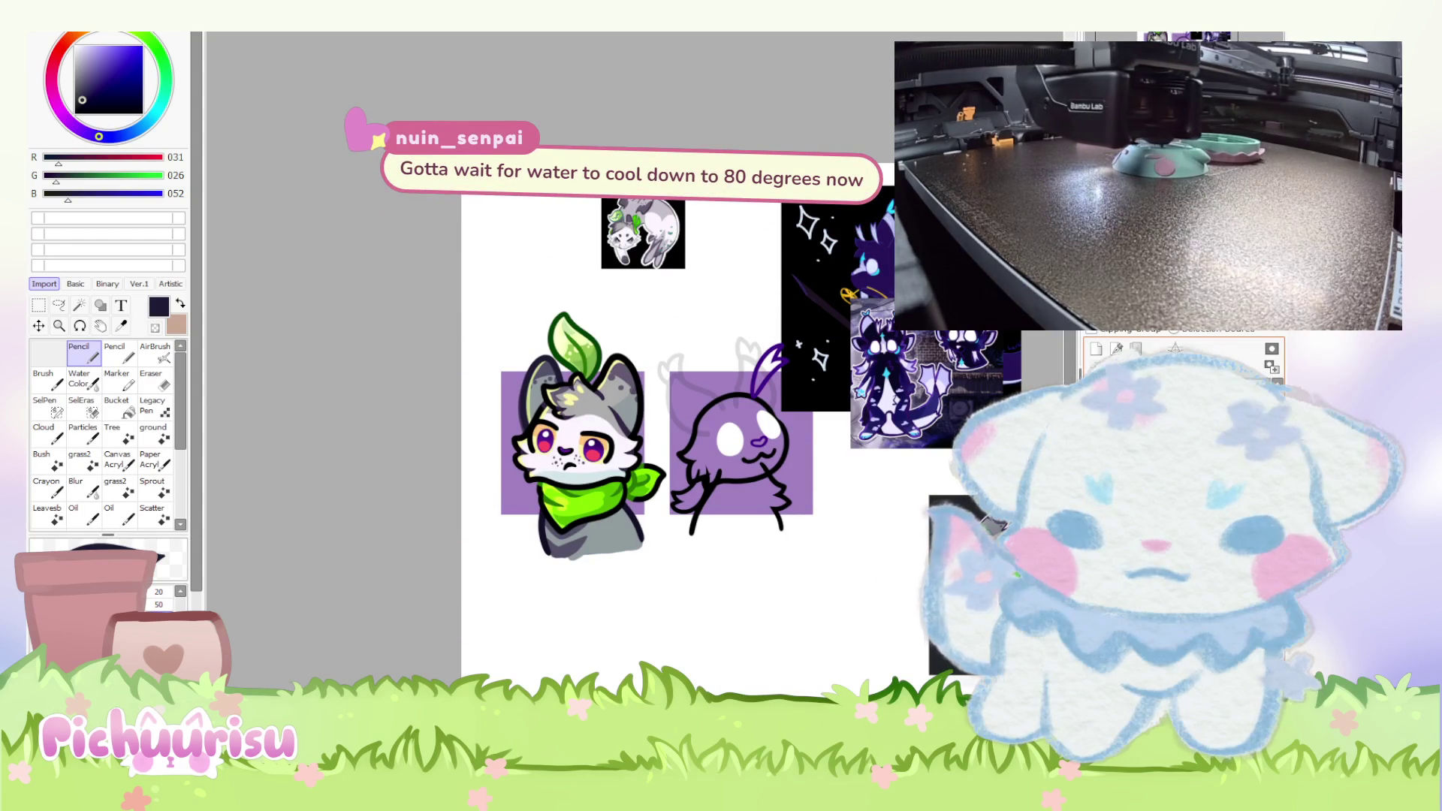
key(ctrl+y)
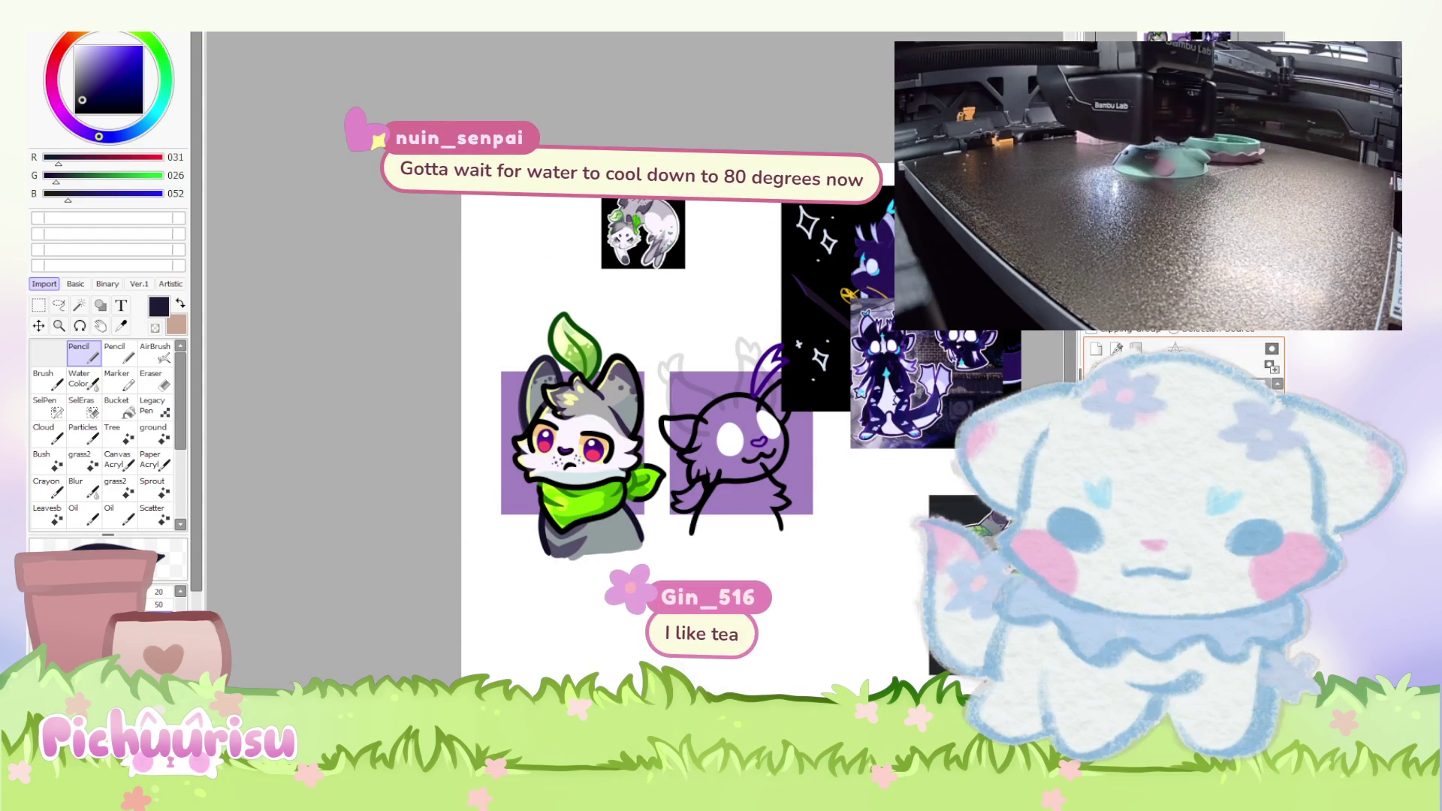
Shift the character reference sheet further right and up.
scroll(807, 346, up, 1)
drag(807, 346, 879, 325)
scroll(665, 450, up, 1)
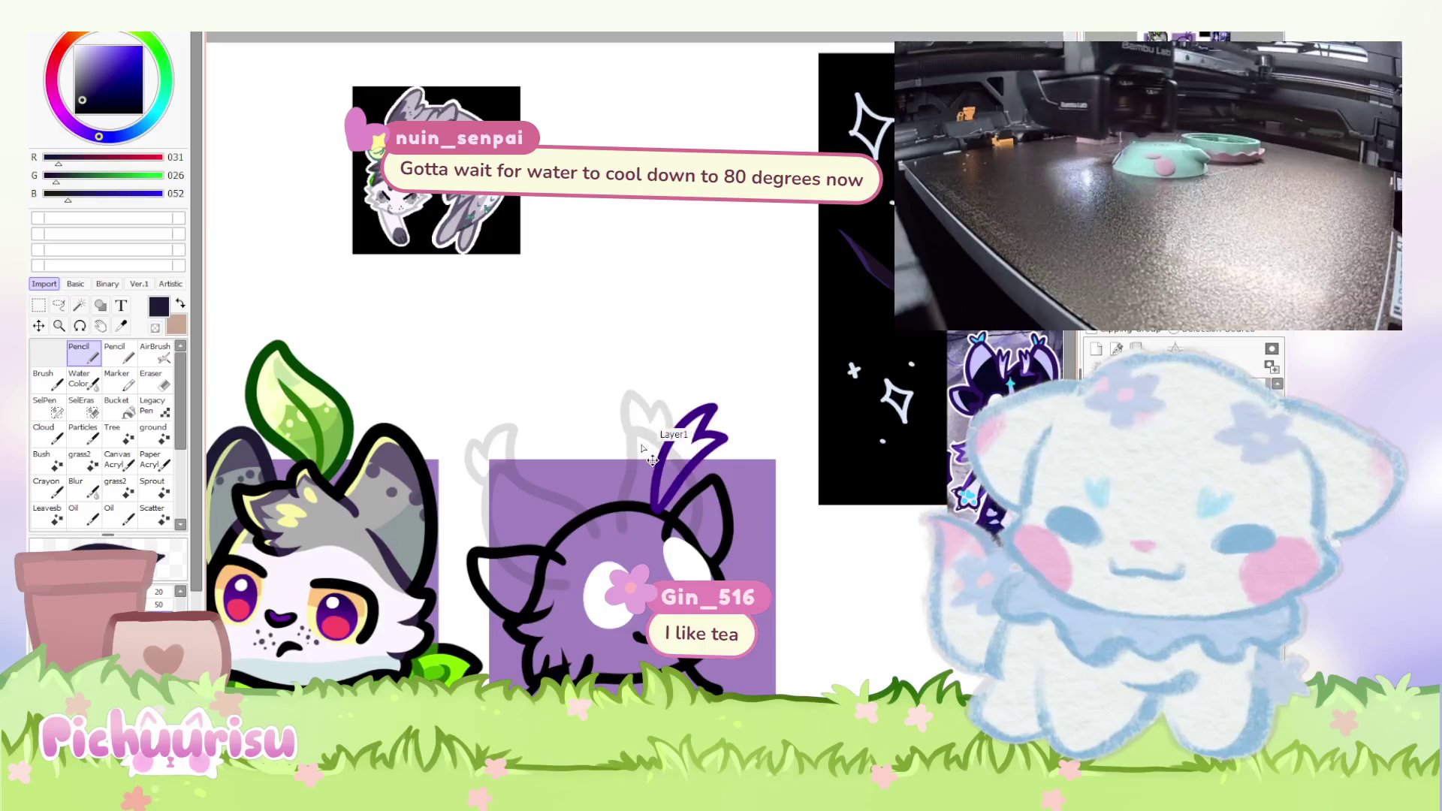
scroll(665, 450, down, 1)
Restore the lighter lavender fill and the black antler outlines on the creature.
key(ctrl+z)
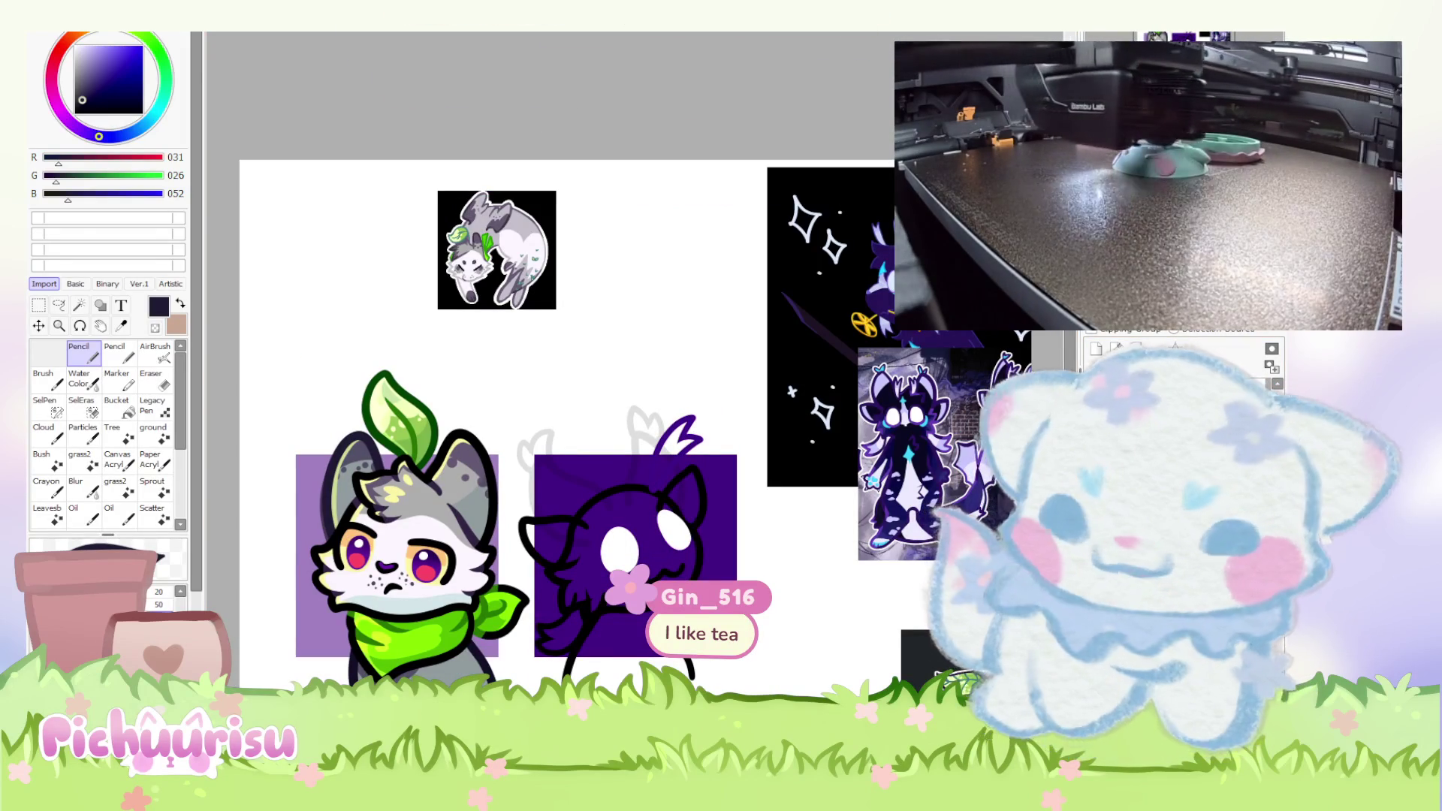
key(ctrl+y)
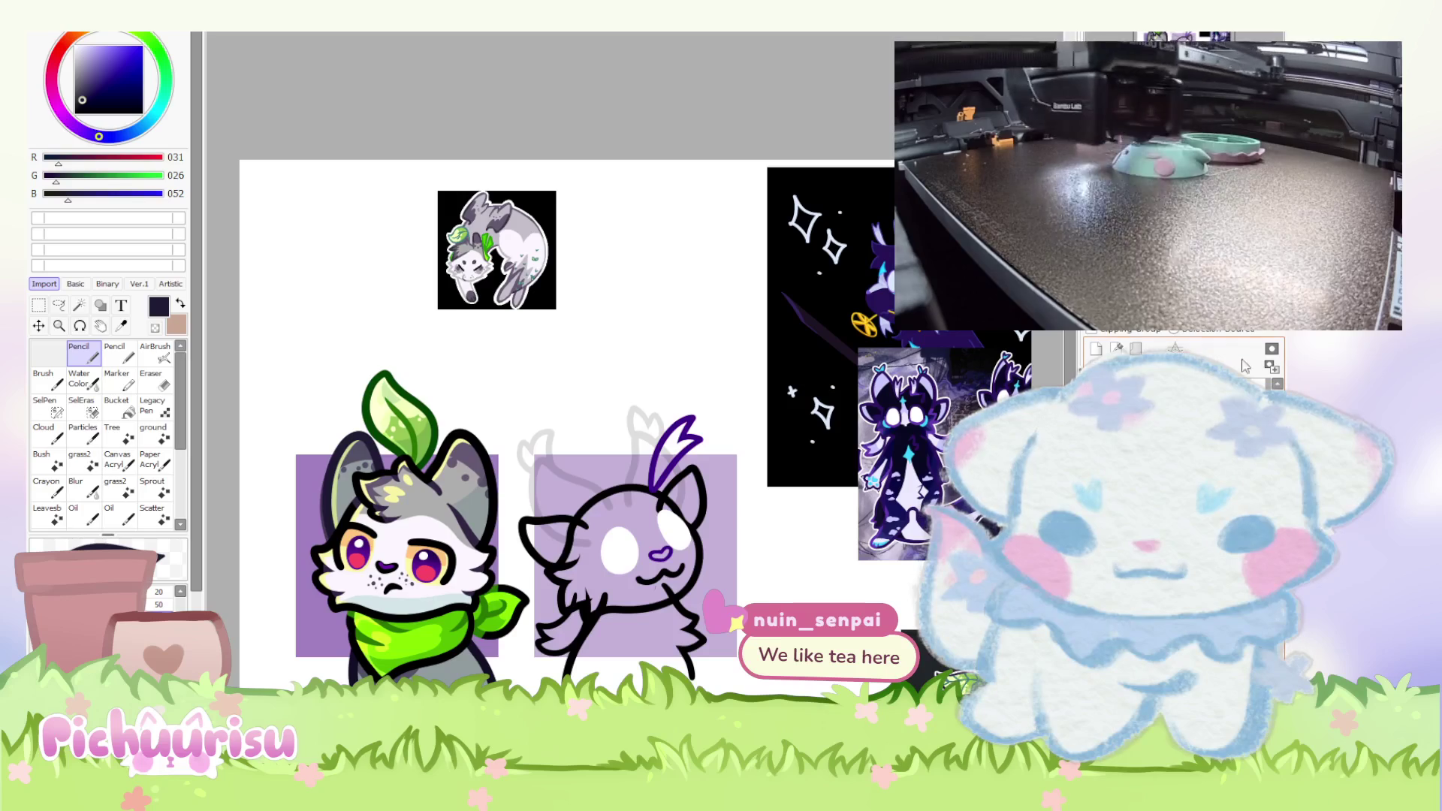
key(ctrl+y)
scroll(781, 399, down, 1)
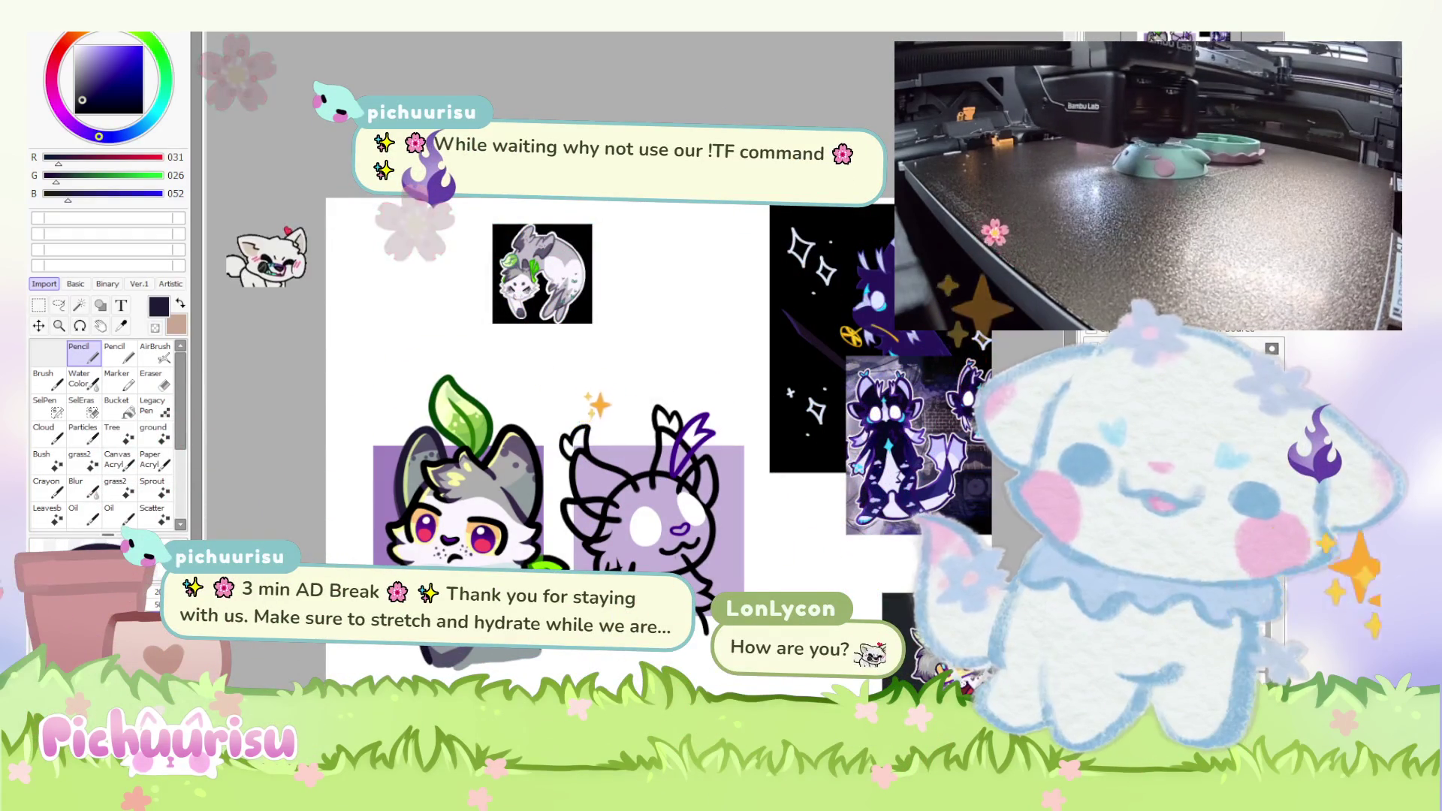
scroll(487, 490, up, 4)
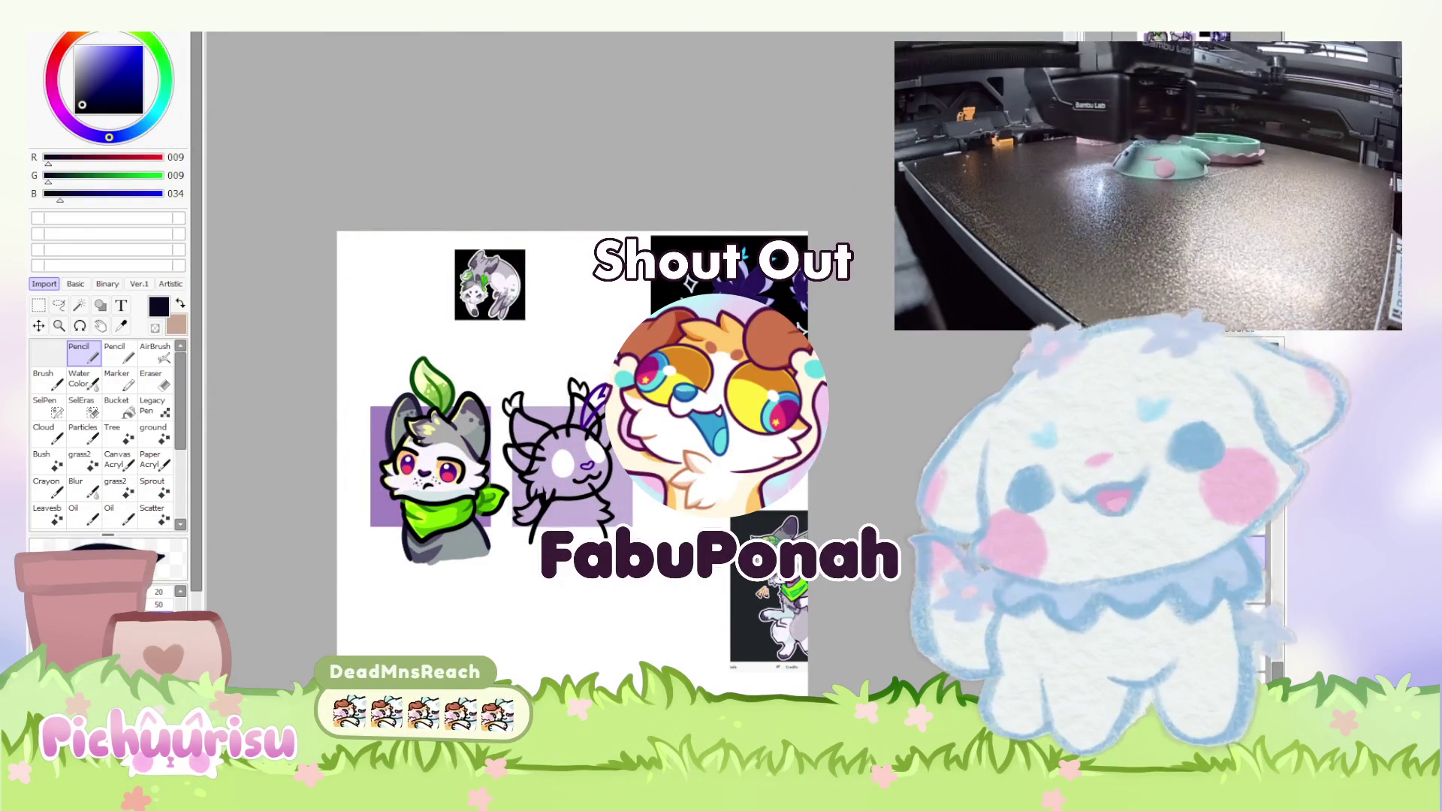
Zoom in and out to focus on the purple horned creature.
scroll(571, 451, up, 3)
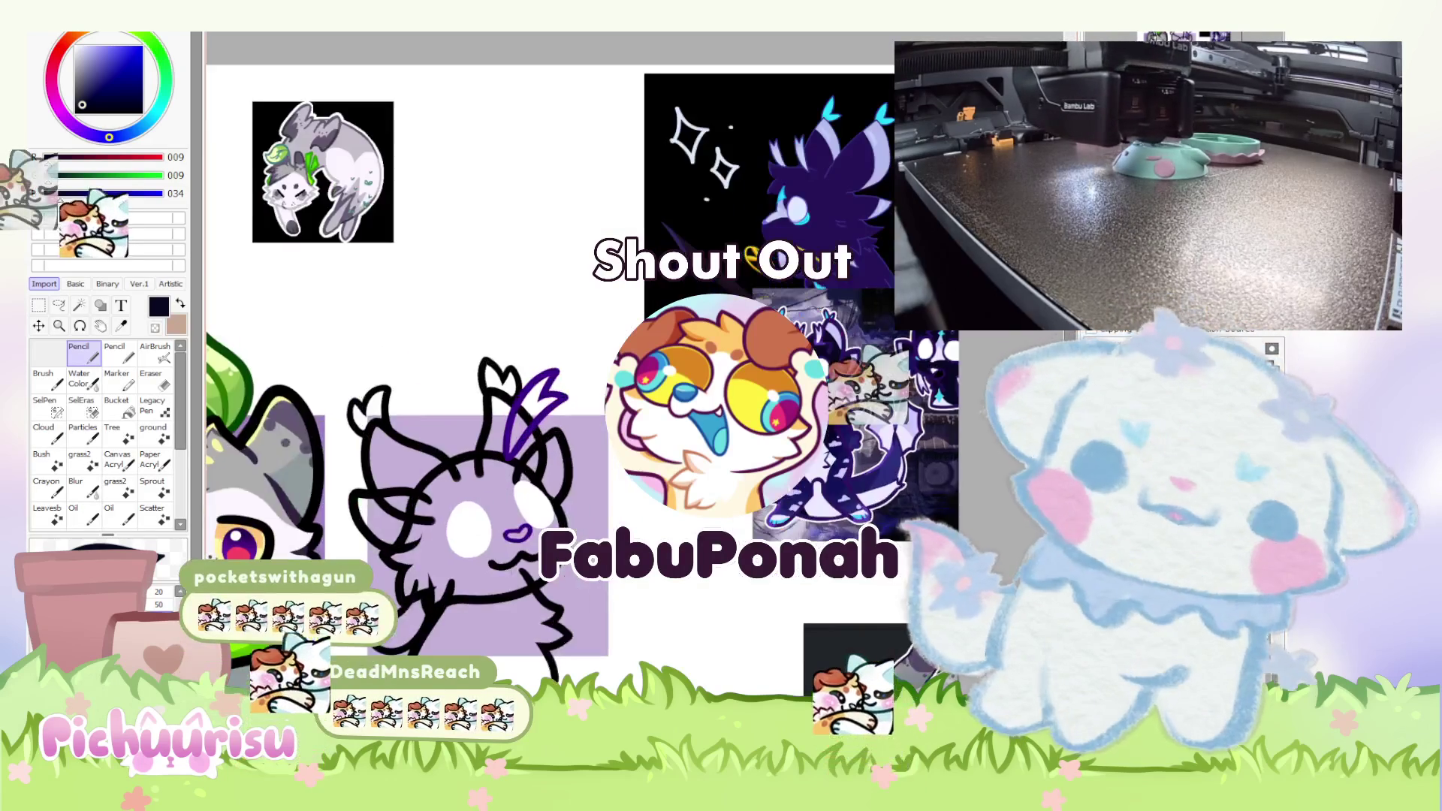
scroll(570, 451, down, 2)
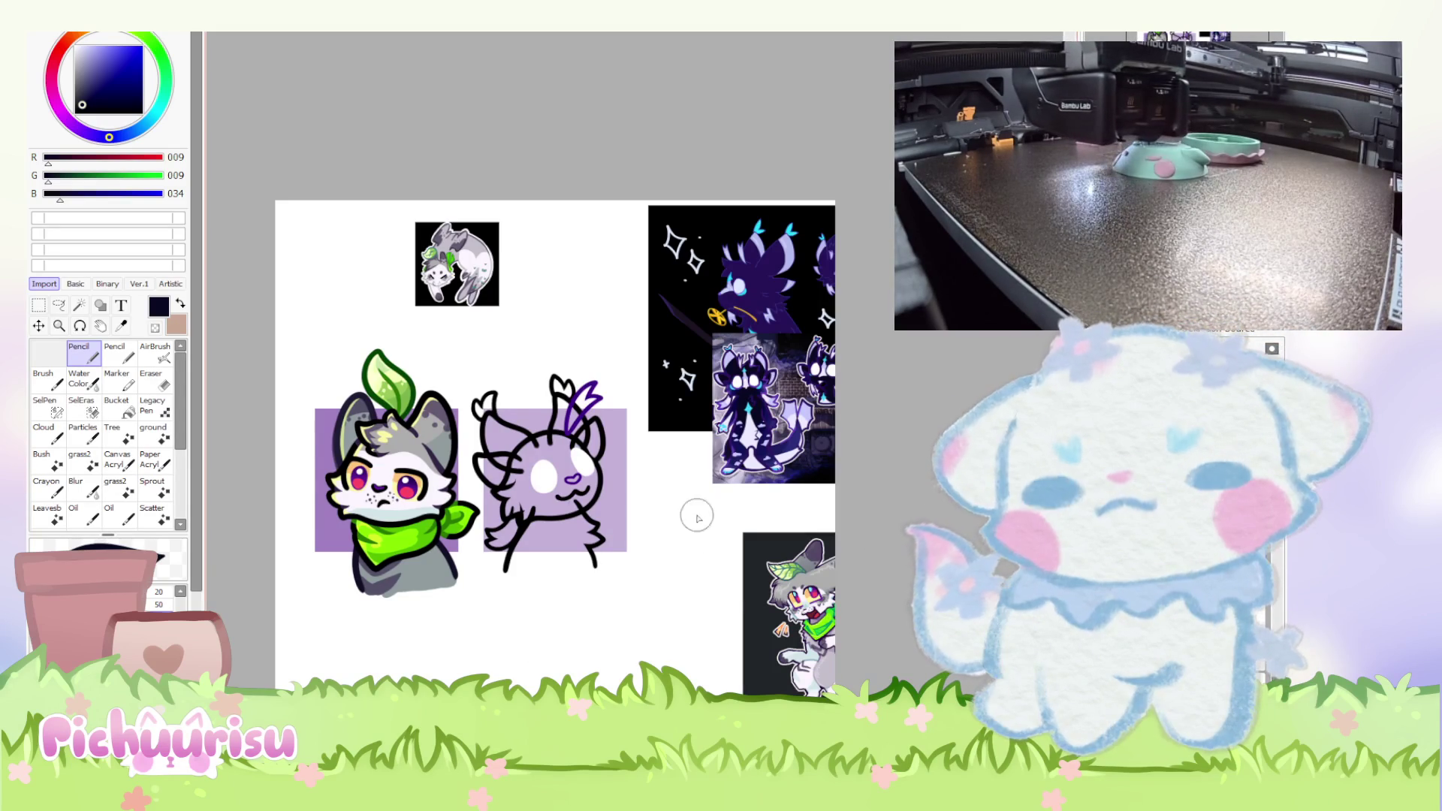
scroll(726, 475, down, 2)
scroll(726, 479, up, 2)
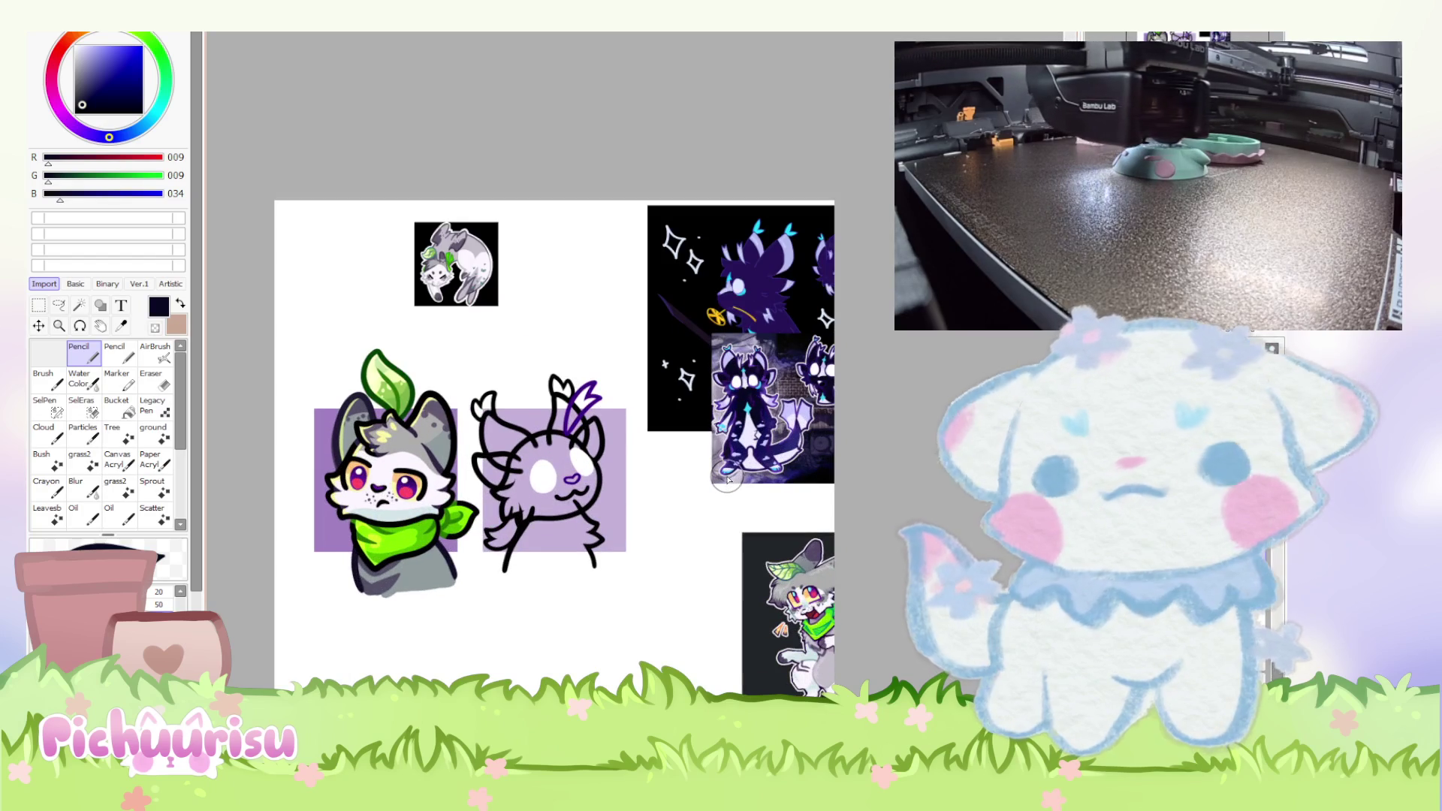
scroll(602, 454, up, 1)
scroll(643, 453, down, 1)
scroll(538, 451, up, 1)
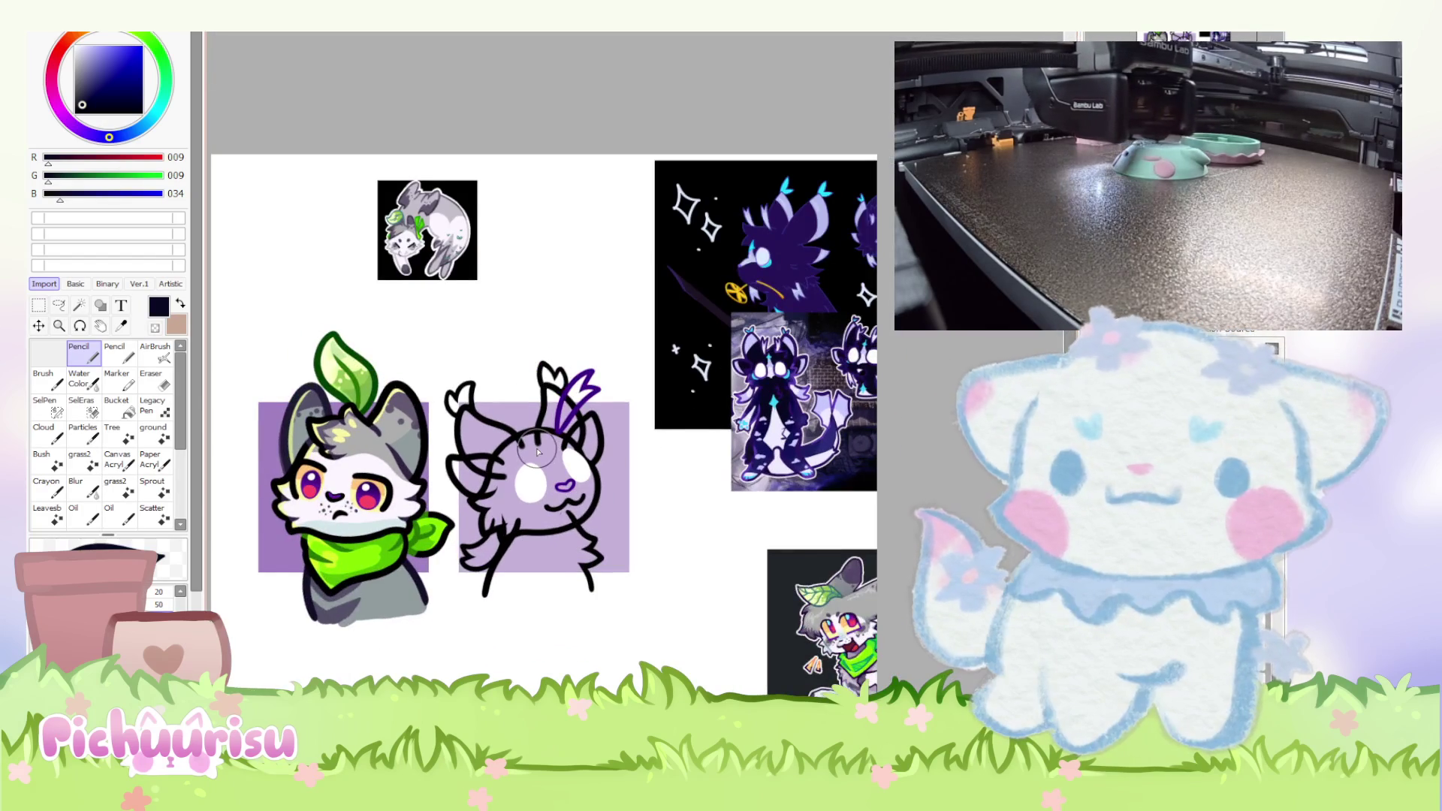
scroll(538, 452, up, 1)
scroll(539, 447, down, 1)
scroll(541, 439, up, 1)
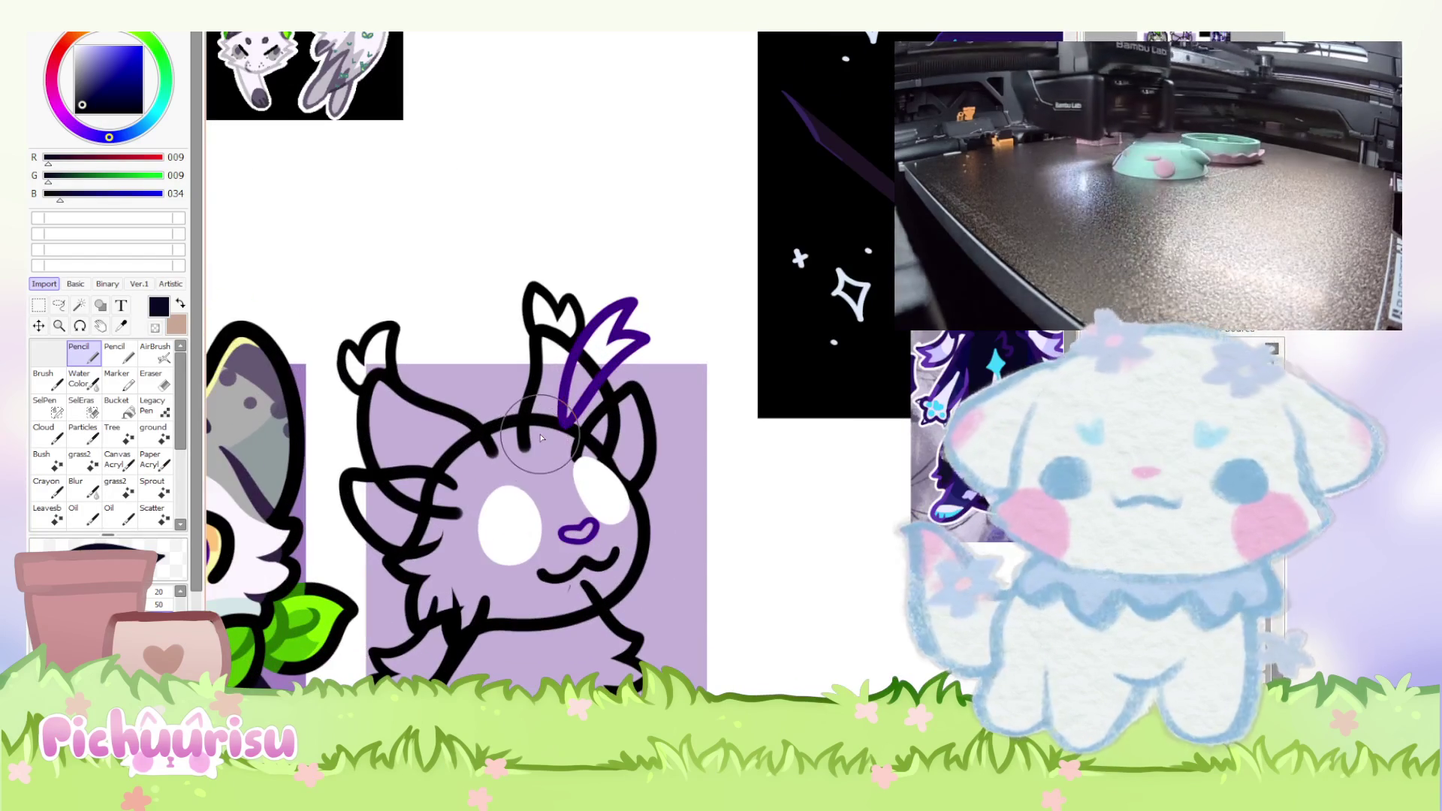
scroll(459, 476, up, 1)
Paint the creature's left ear with dark navy and a lighter grey-navy stroke.
mouse_move(386, 381)
mouse_down()
mouse_move(419, 406)
mouse_move(353, 421)
mouse_up()
click(82, 95)
scroll(368, 387, up, 1)
mouse_move(358, 400)
mouse_down()
mouse_move(380, 425)
mouse_move(348, 450)
mouse_move(515, 541)
mouse_move(451, 483)
mouse_move(460, 519)
mouse_move(398, 488)
mouse_up()
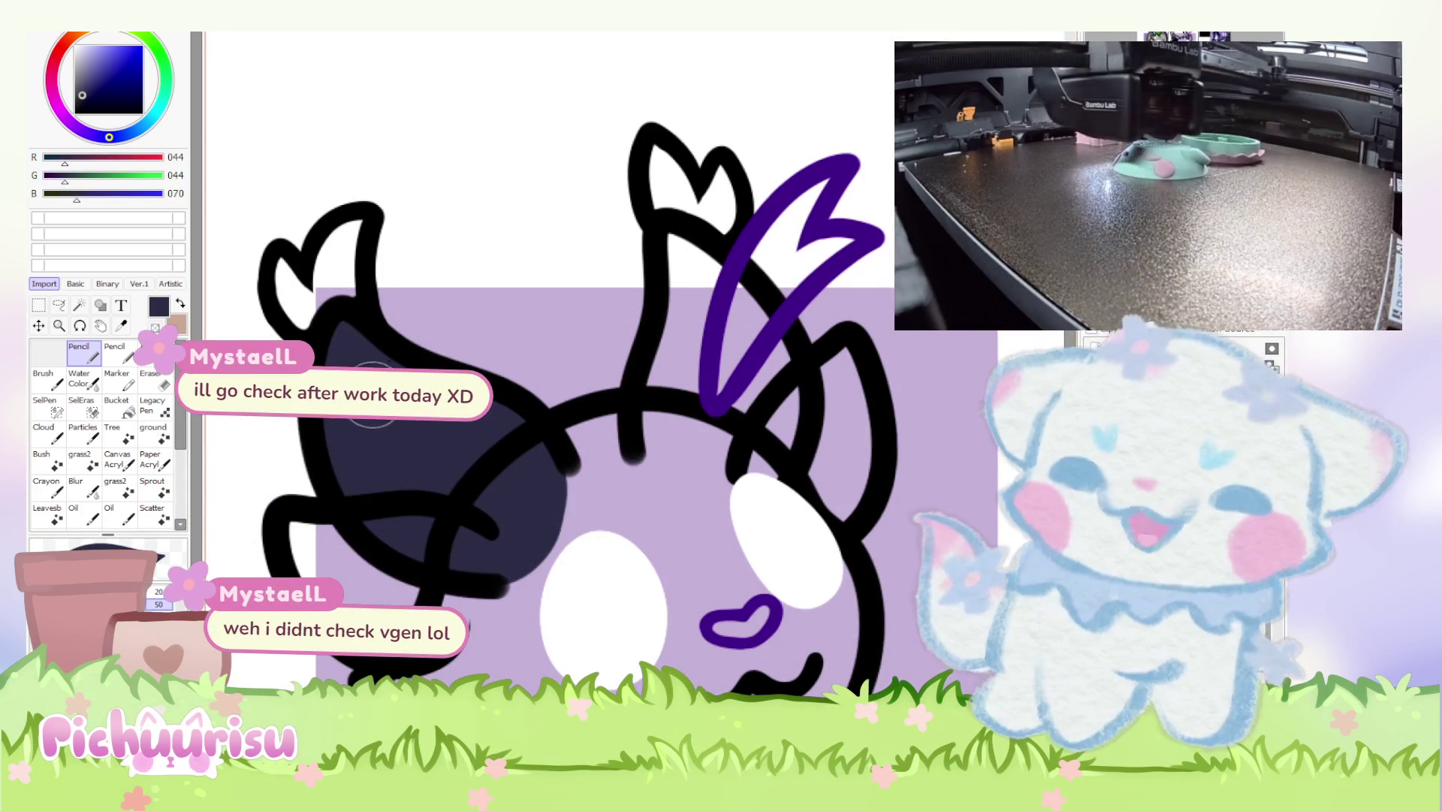
scroll(338, 474, down, 3)
scroll(847, 94, up, 2)
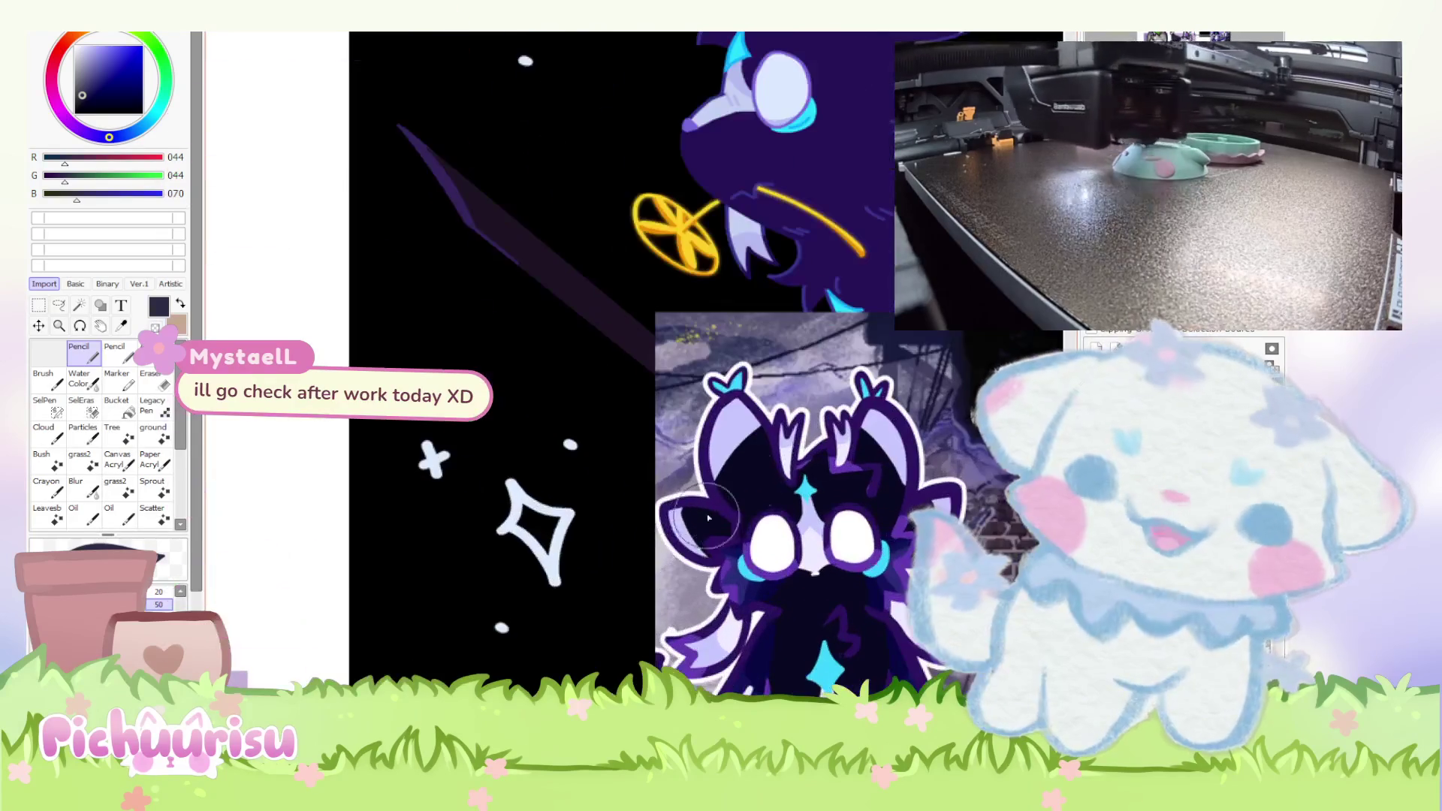
scroll(726, 352, down, 1)
scroll(726, 352, down, 1)
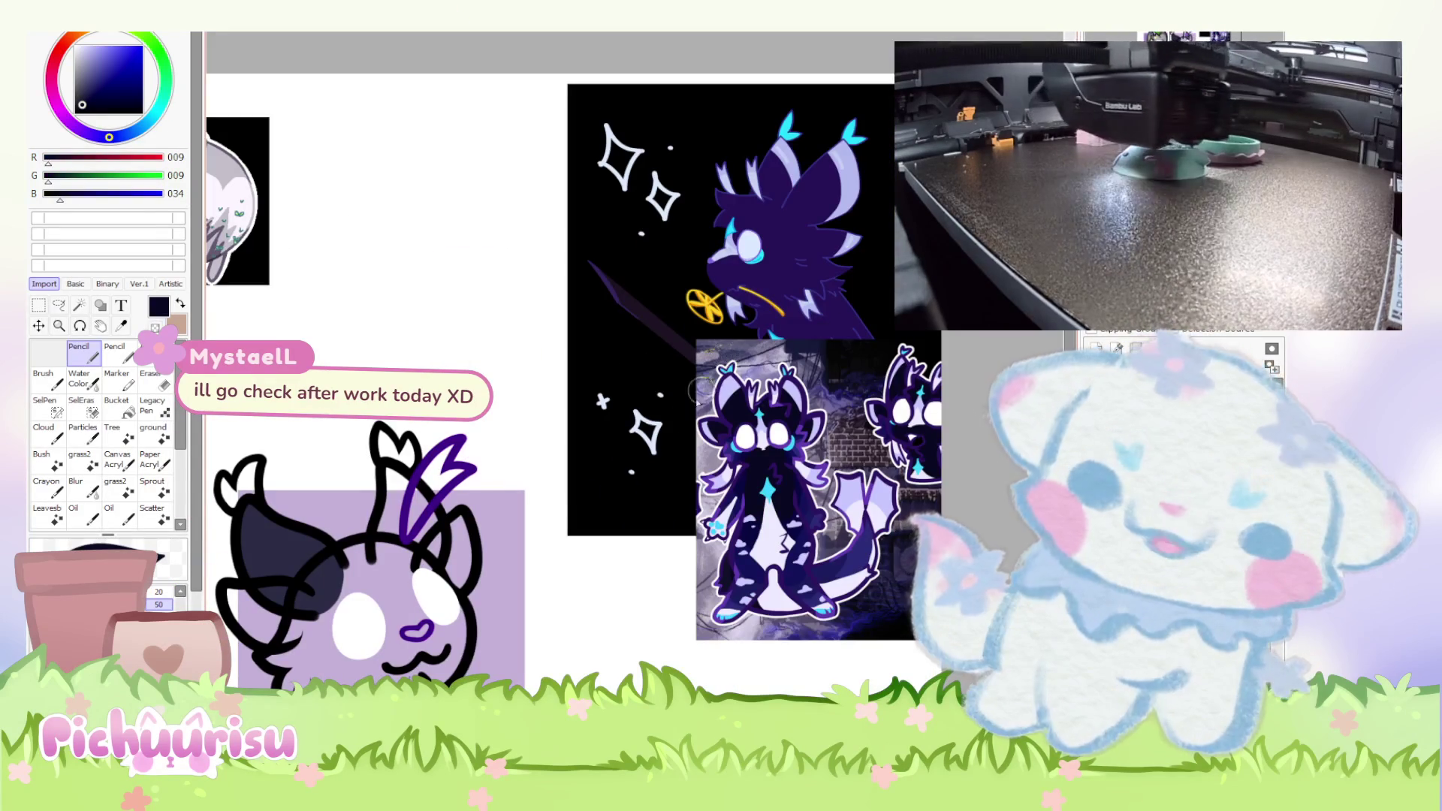
scroll(226, 313, up, 2)
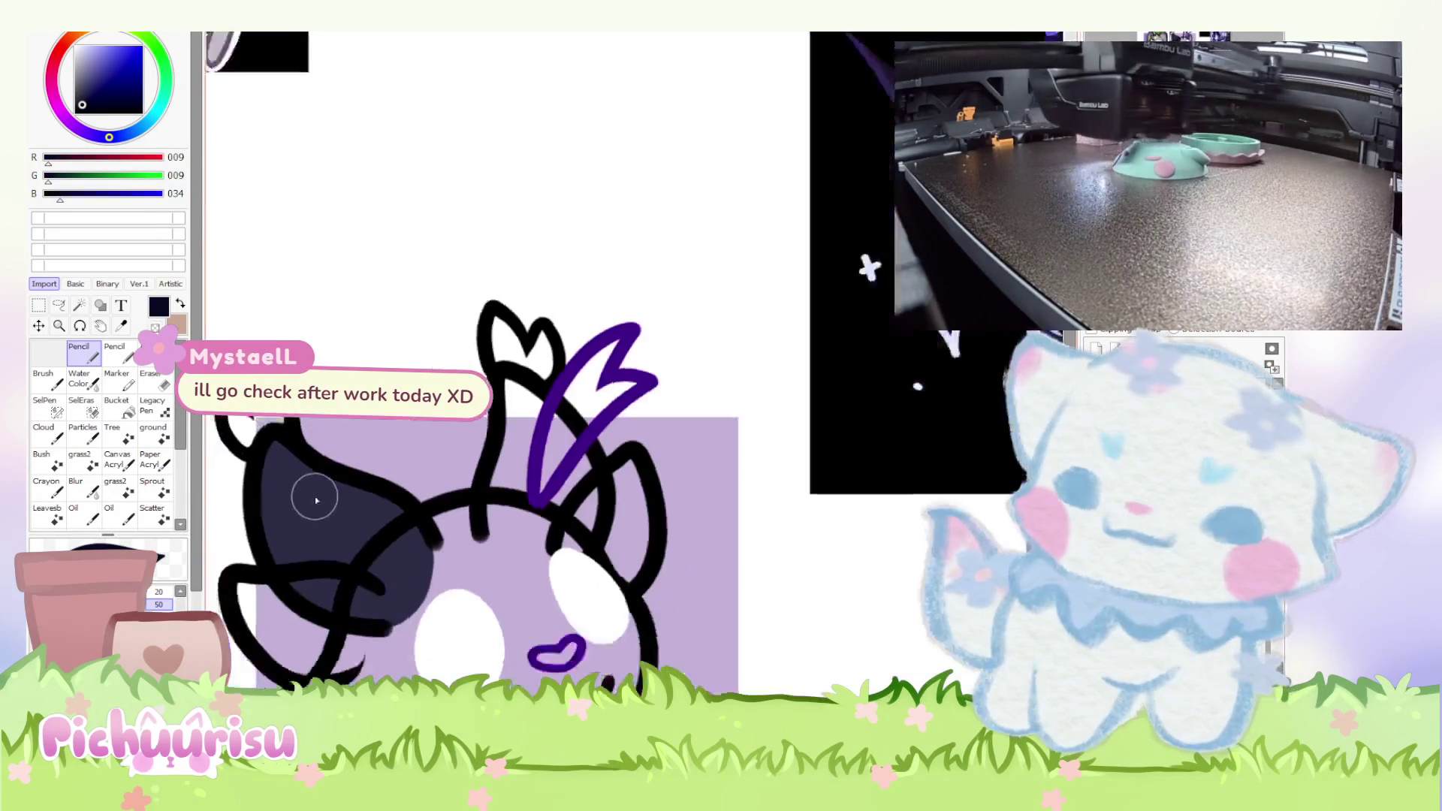
Shade the left ear and fill the right ear in darker navy, then pick pale lavender.
click(83, 100)
mouse_move(257, 444)
mouse_down()
mouse_move(315, 605)
mouse_move(444, 576)
mouse_move(321, 483)
mouse_move(353, 569)
mouse_move(338, 548)
mouse_move(361, 556)
mouse_up()
mouse_move(558, 439)
mouse_down()
mouse_move(545, 481)
mouse_move(601, 556)
mouse_move(631, 518)
mouse_move(607, 511)
mouse_up()
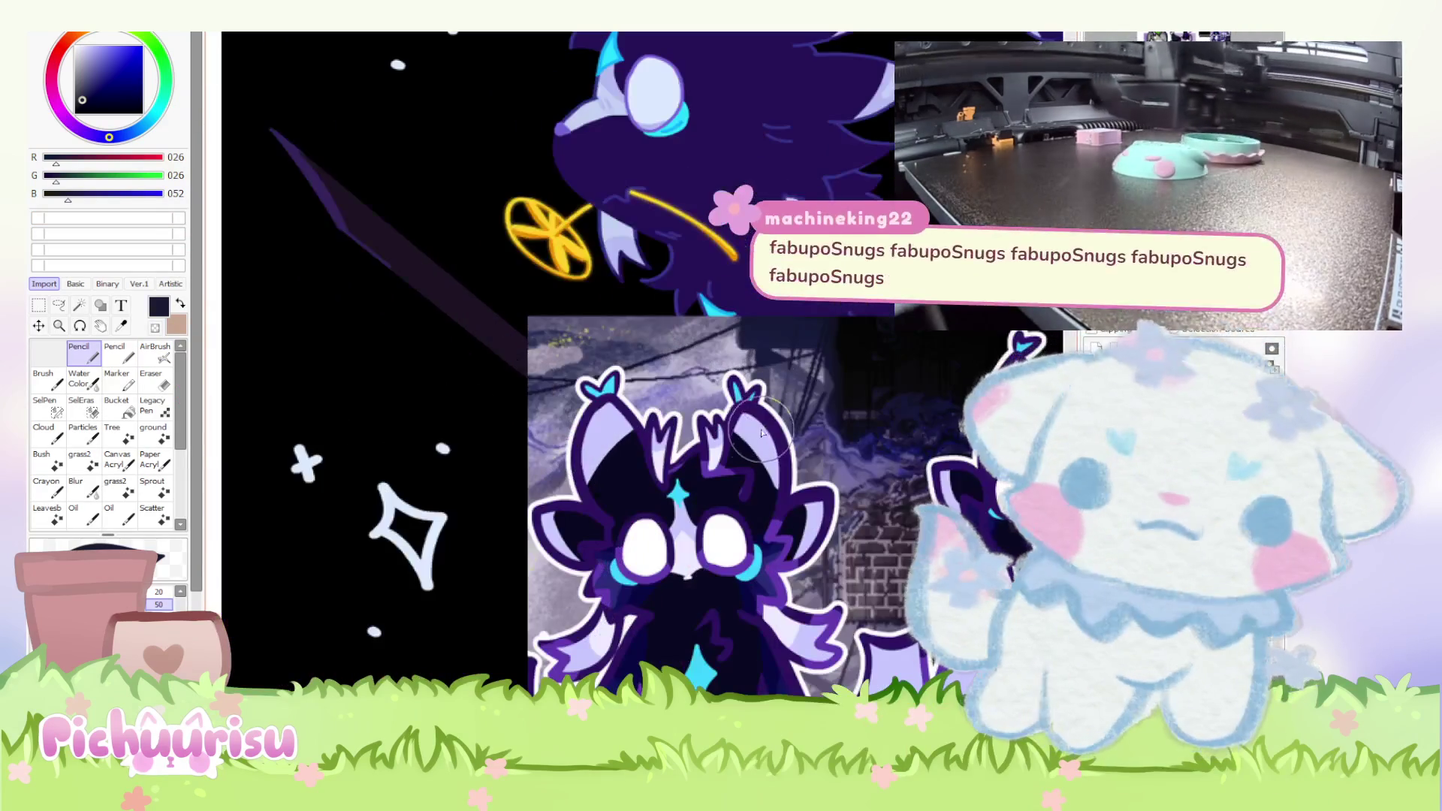
alt+click(761, 433)
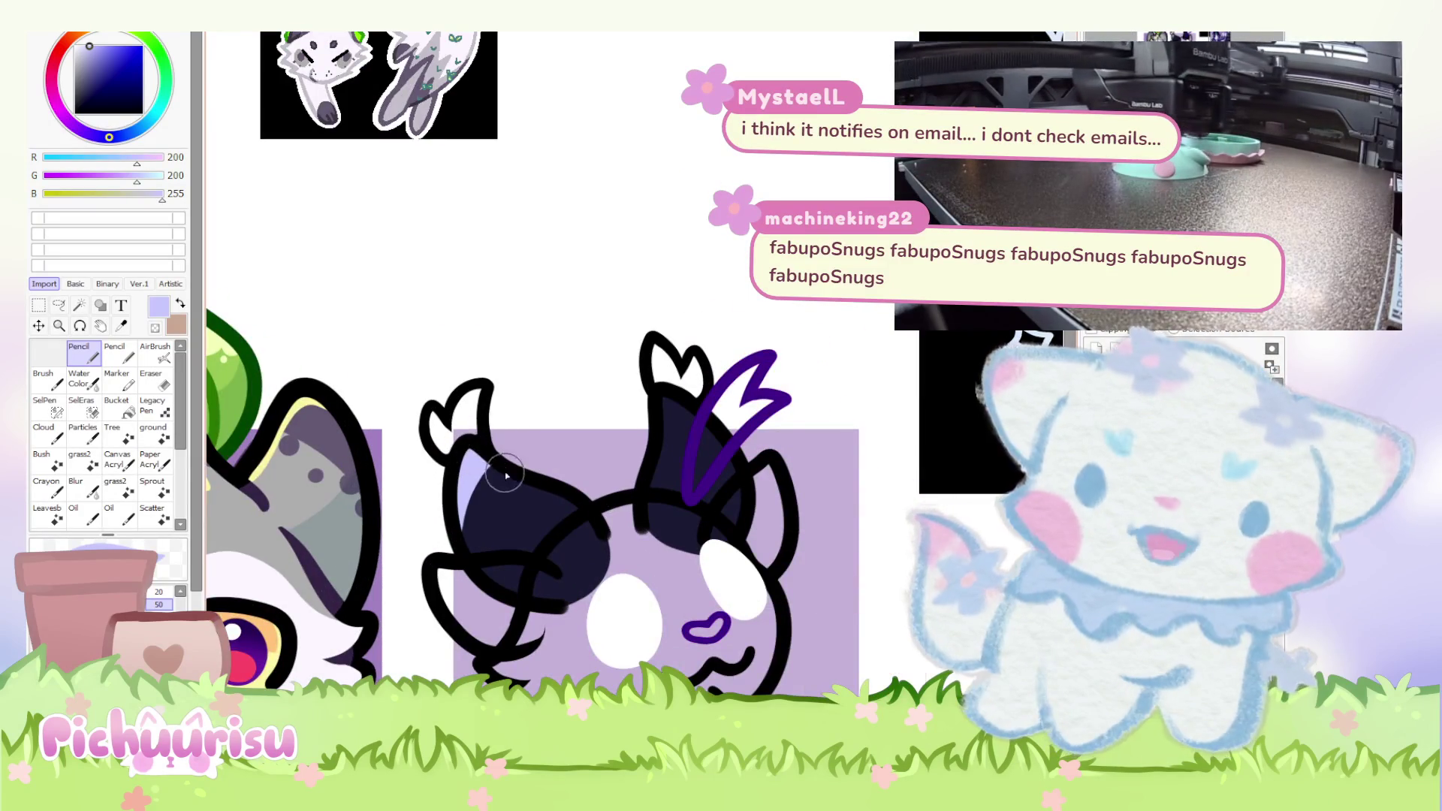
scroll(506, 484, up, 2)
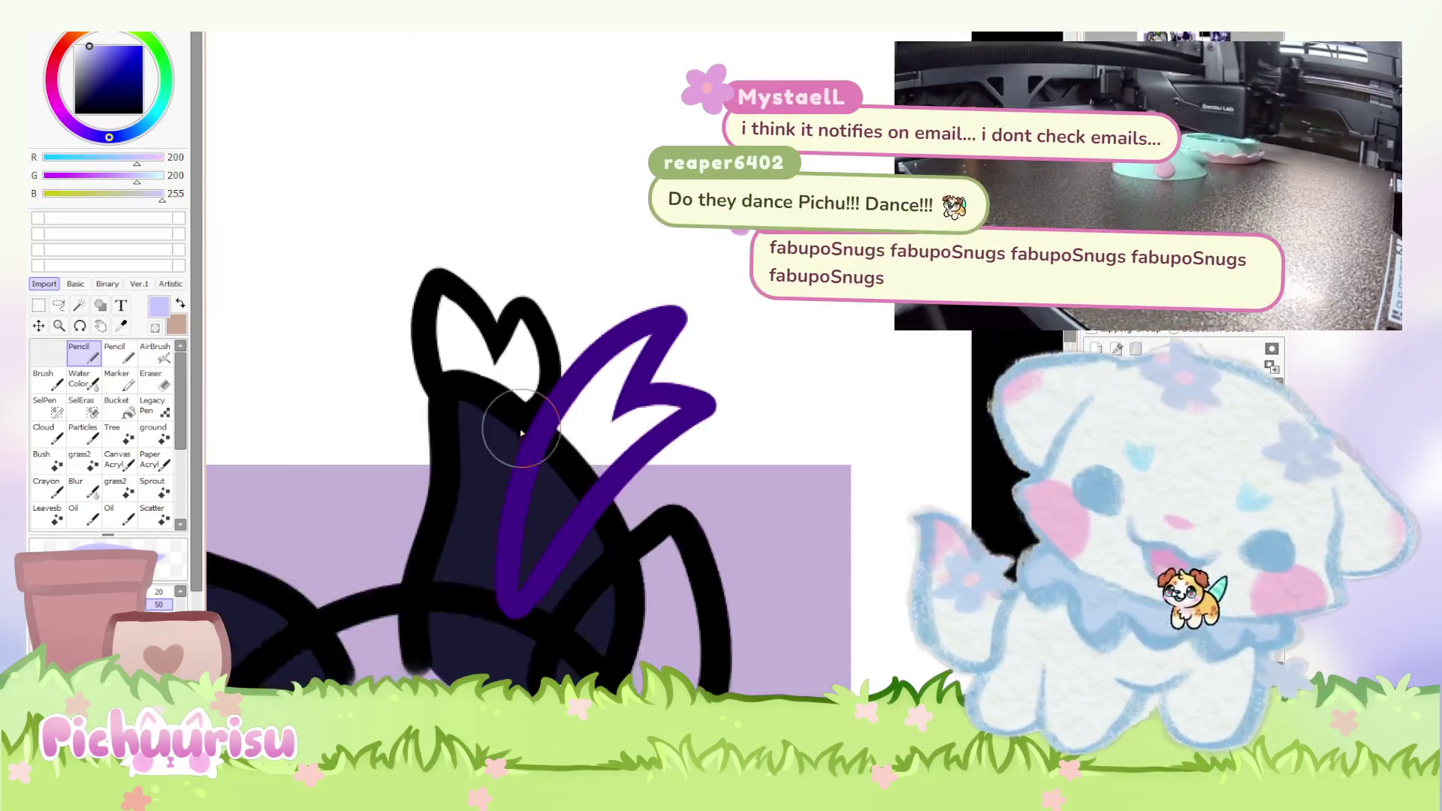
scroll(539, 423, down, 4)
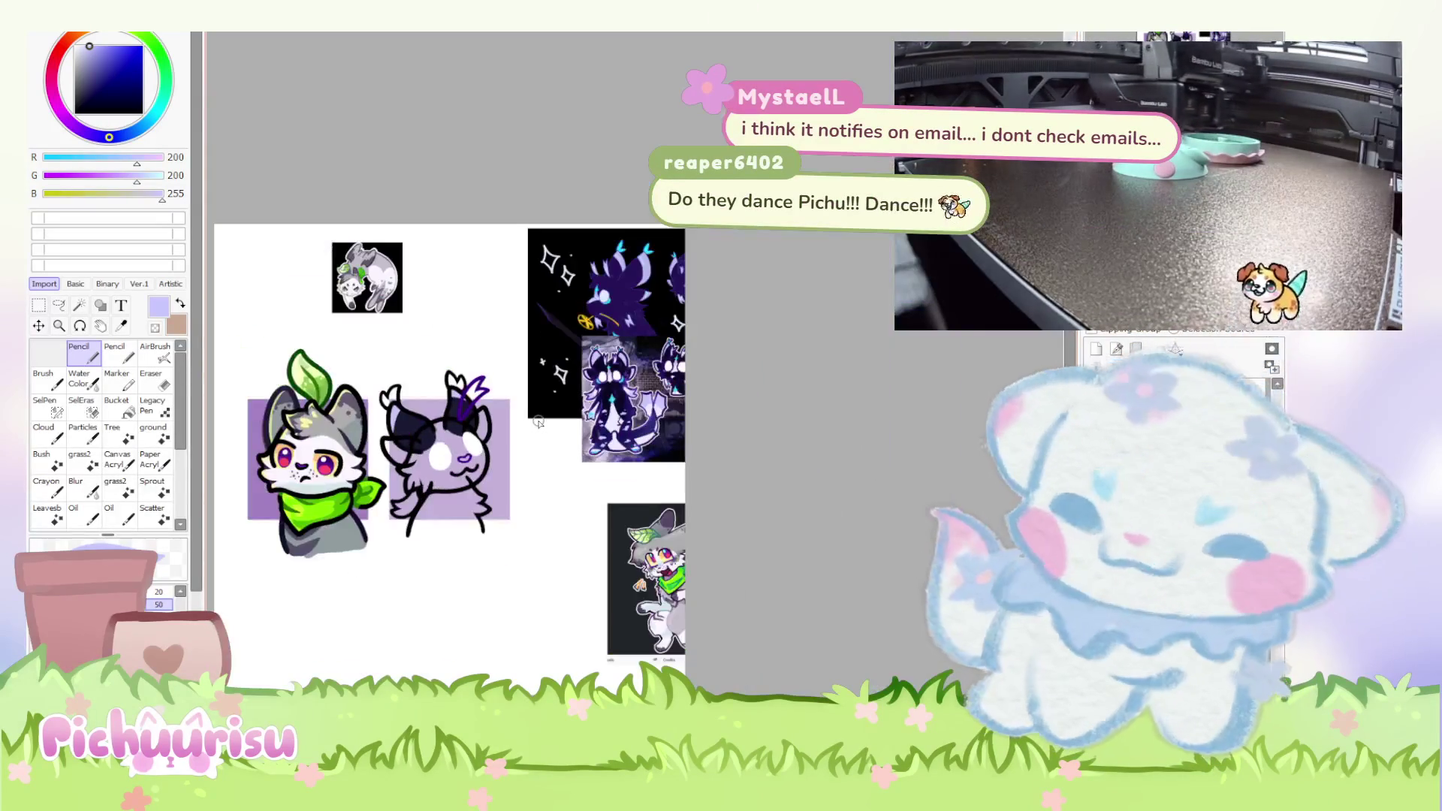
scroll(594, 360, up, 5)
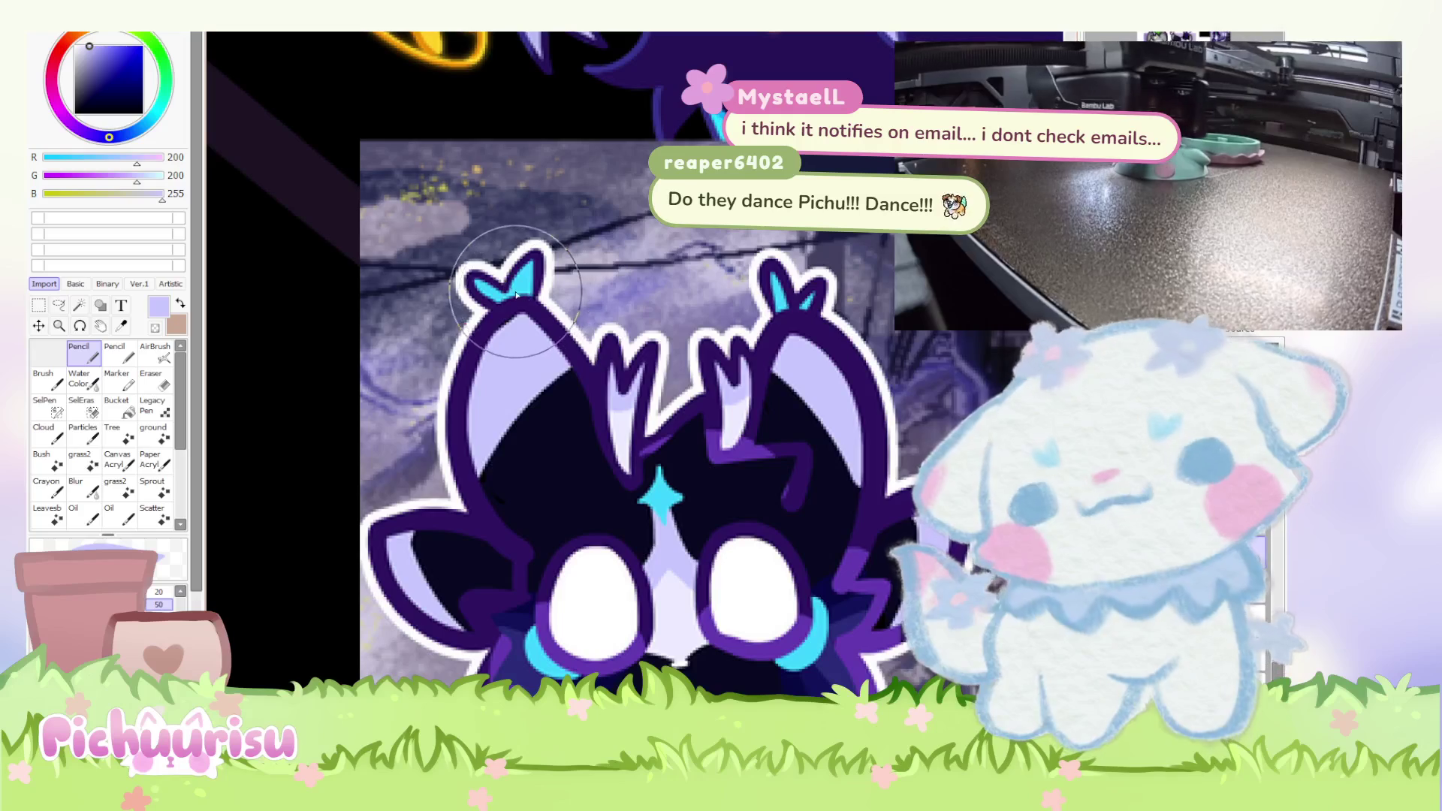
Sample the reference's cyan (61/212/255) and fill both horn tips with it.
alt+click(520, 296)
scroll(777, 416, down, 5)
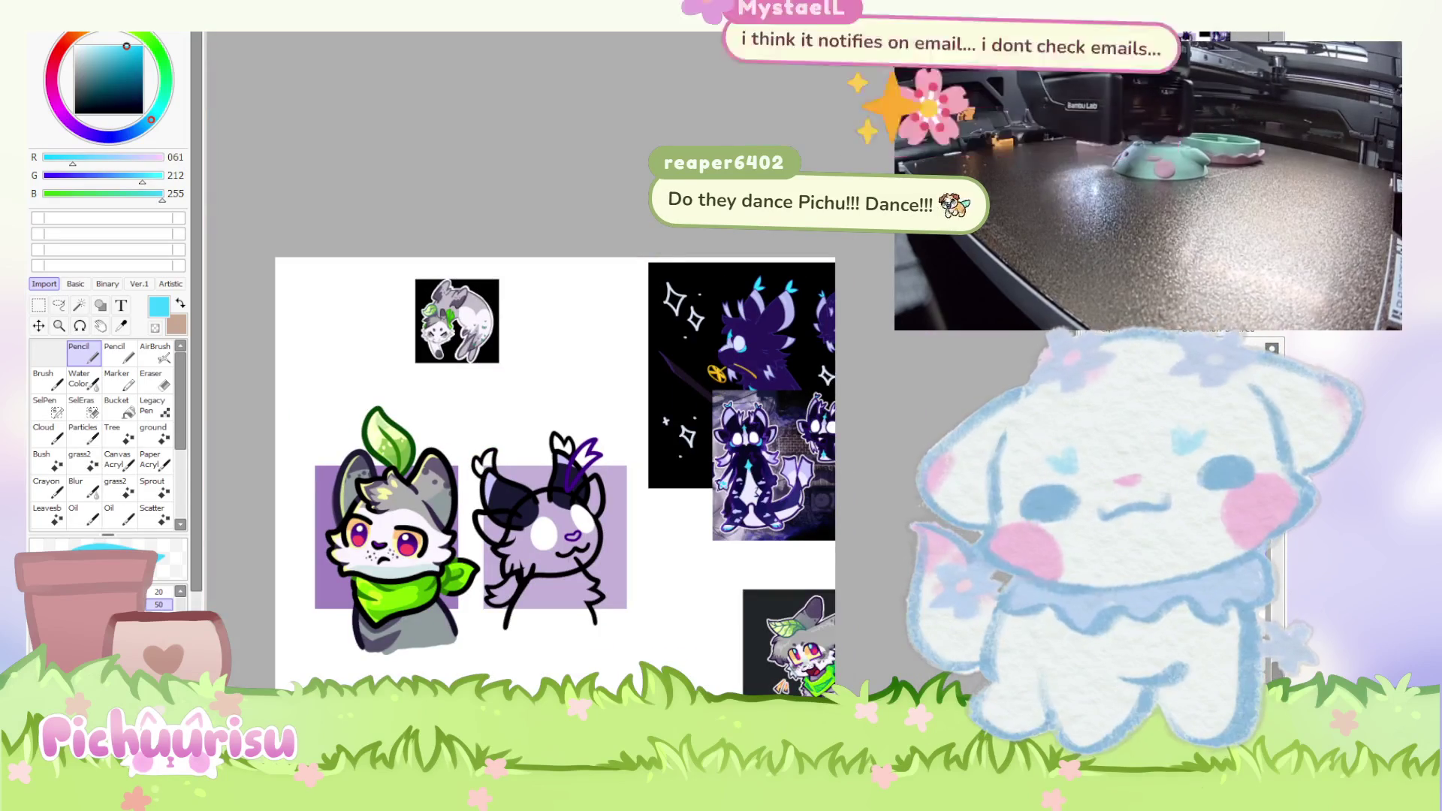
scroll(448, 439, up, 2)
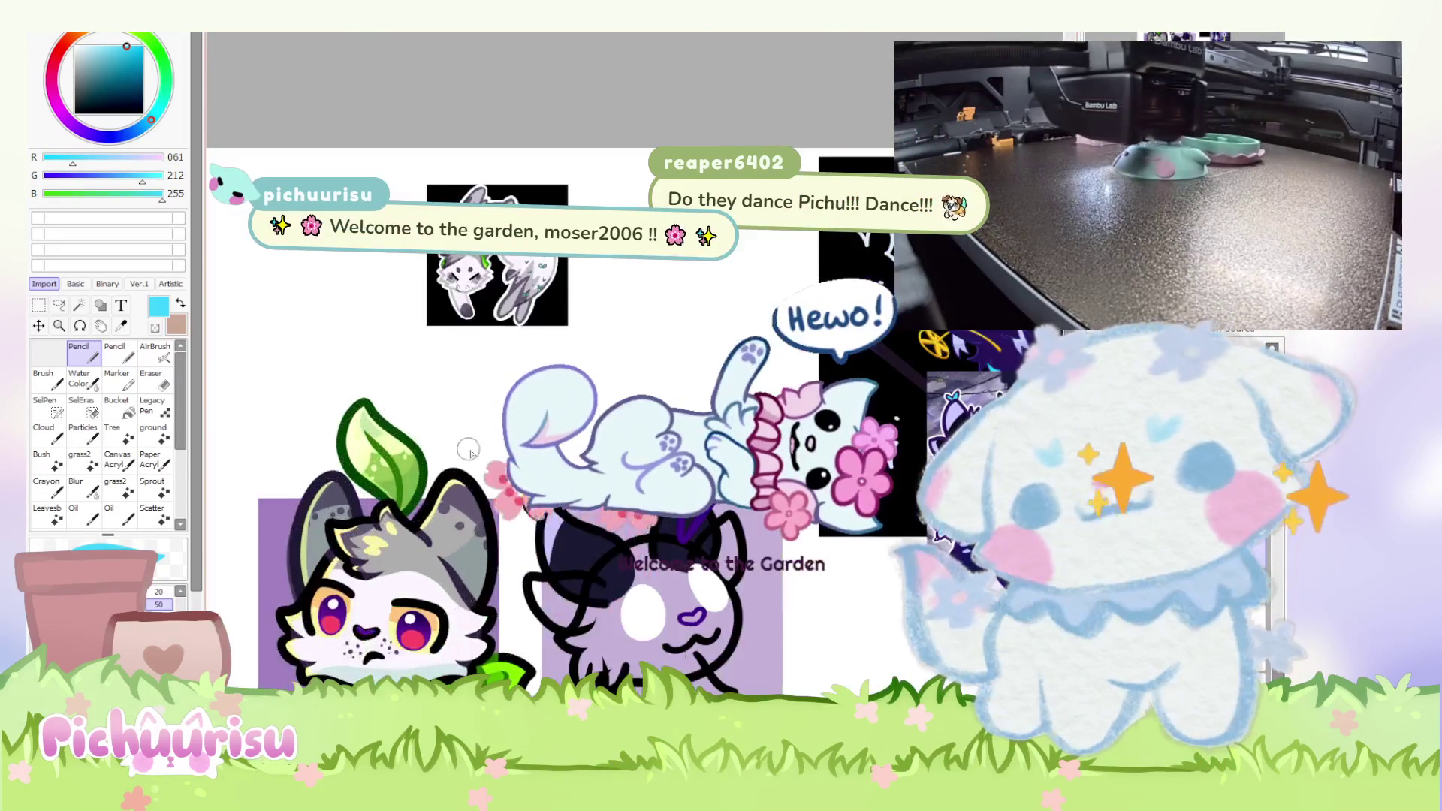
scroll(448, 439, up, 3)
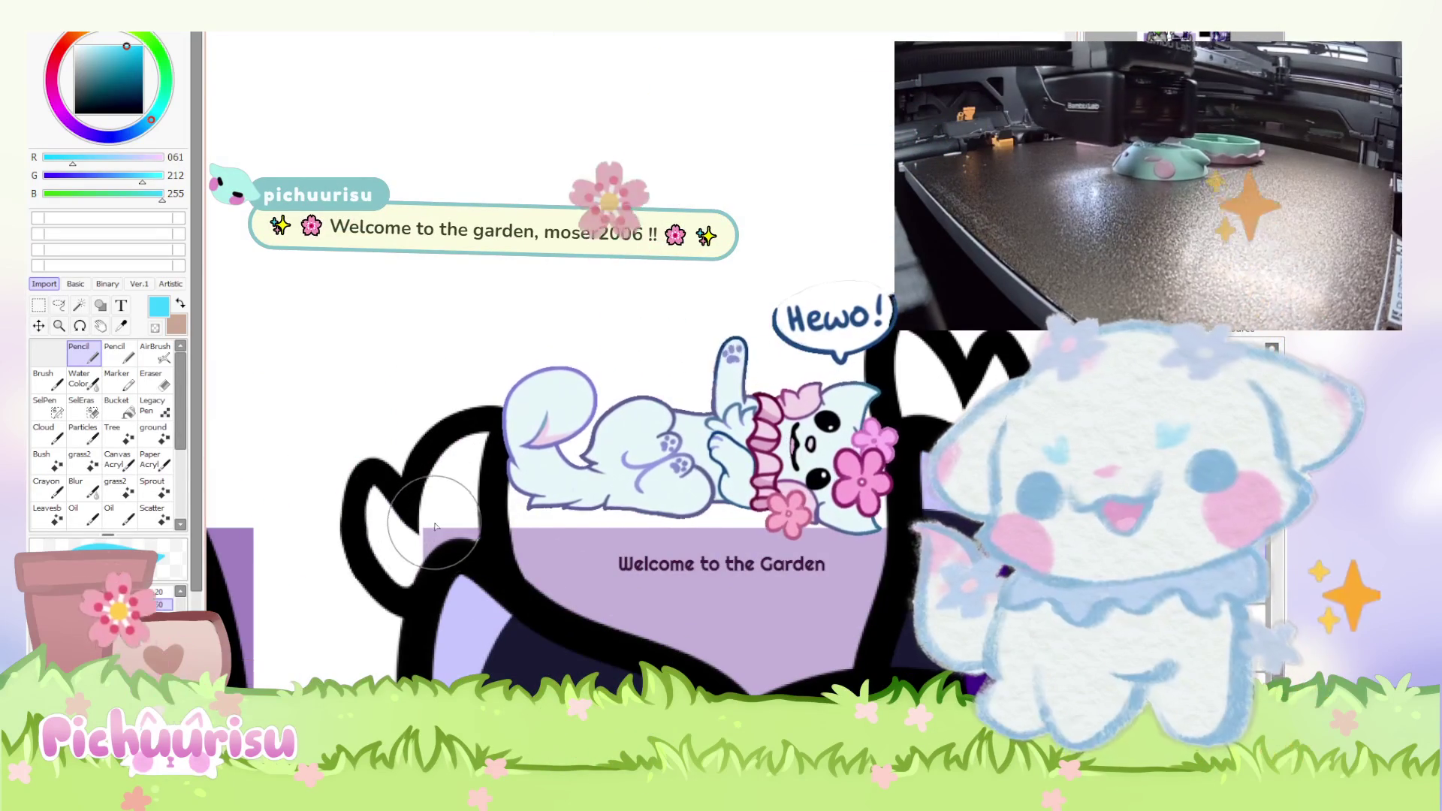
mouse_move(436, 526)
mouse_down()
mouse_move(451, 465)
mouse_move(410, 575)
mouse_move(398, 526)
mouse_move(322, 483)
mouse_up()
scroll(321, 483, down, 2)
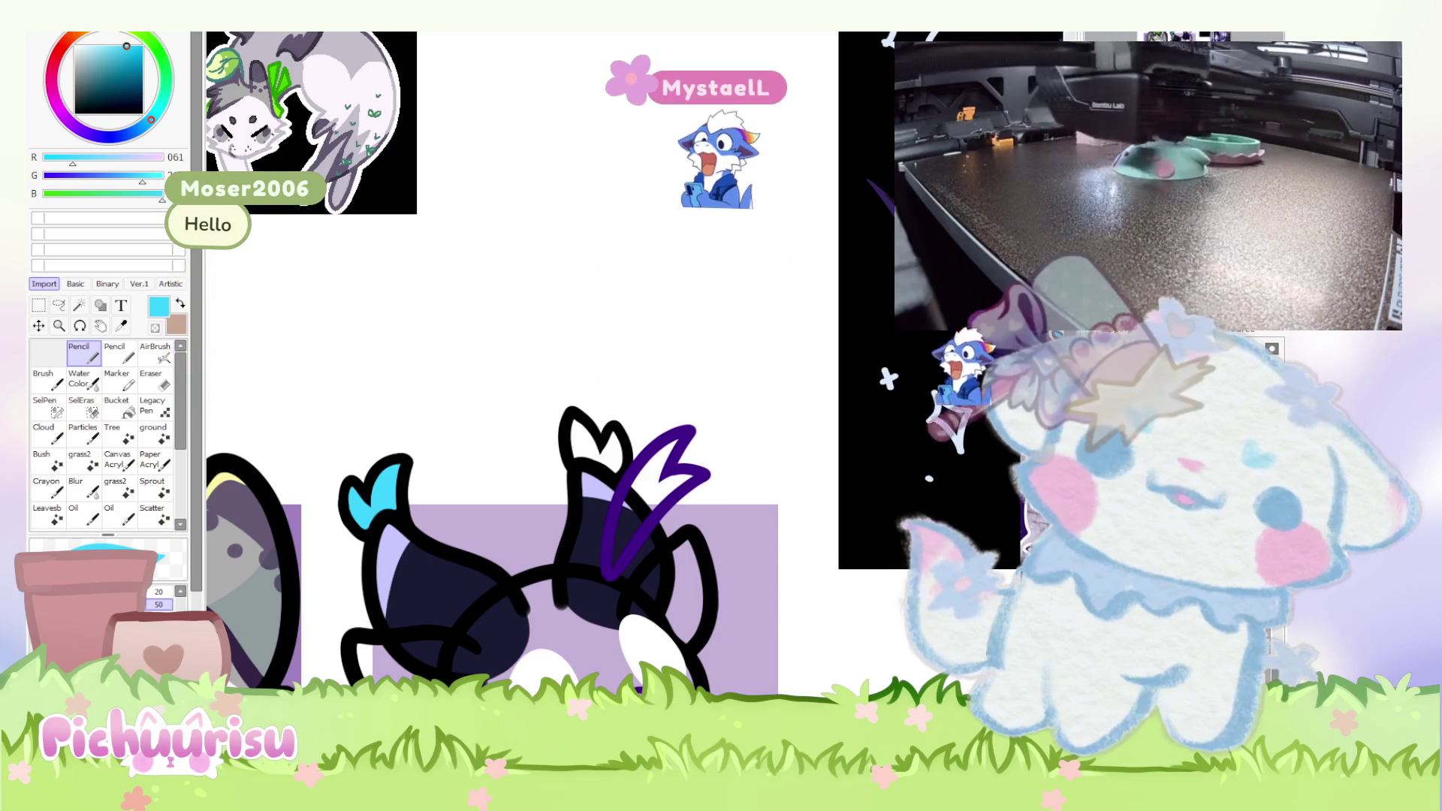
scroll(740, 435, up, 3)
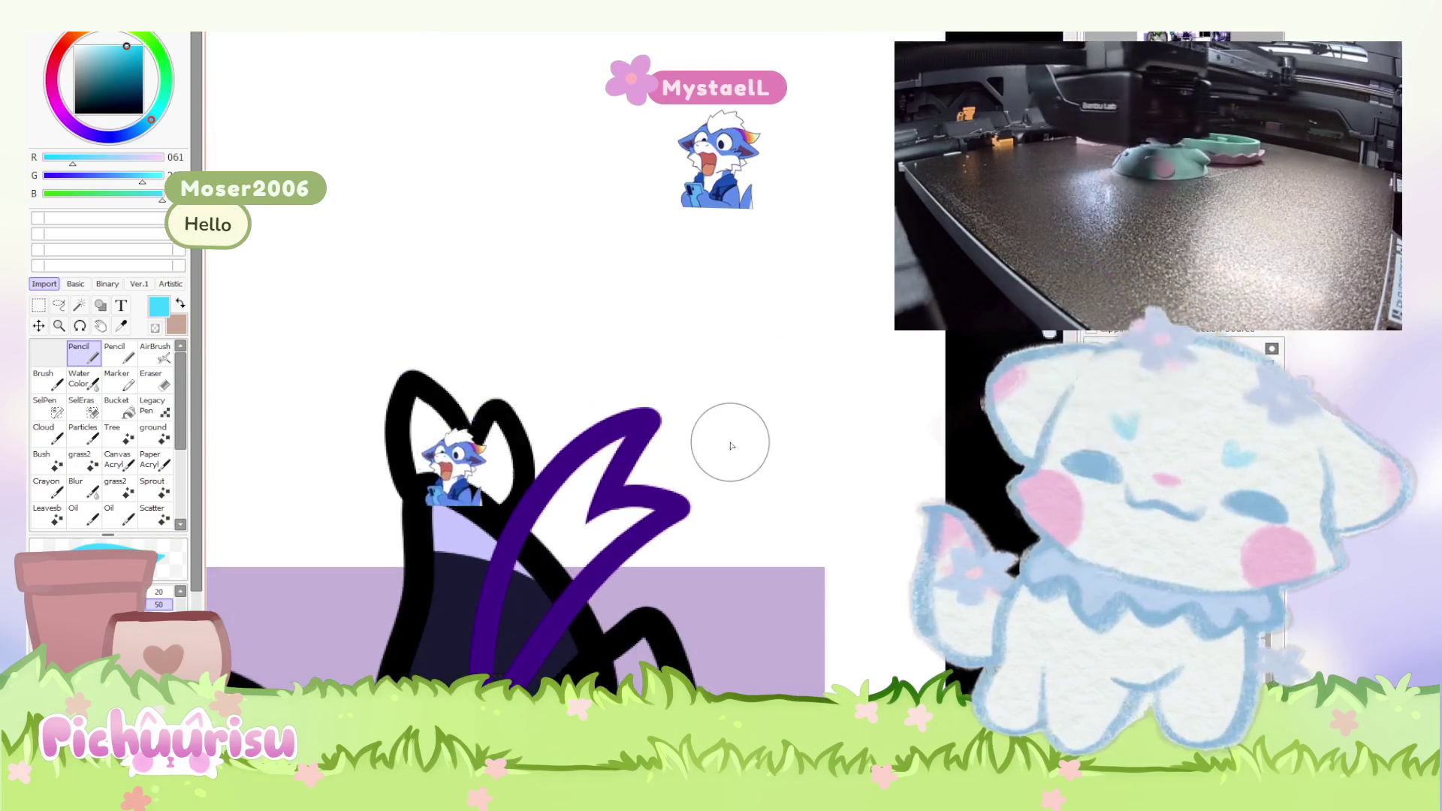
mouse_move(482, 493)
mouse_down()
mouse_move(488, 473)
mouse_move(451, 481)
mouse_move(400, 455)
mouse_up()
scroll(577, 436, down, 5)
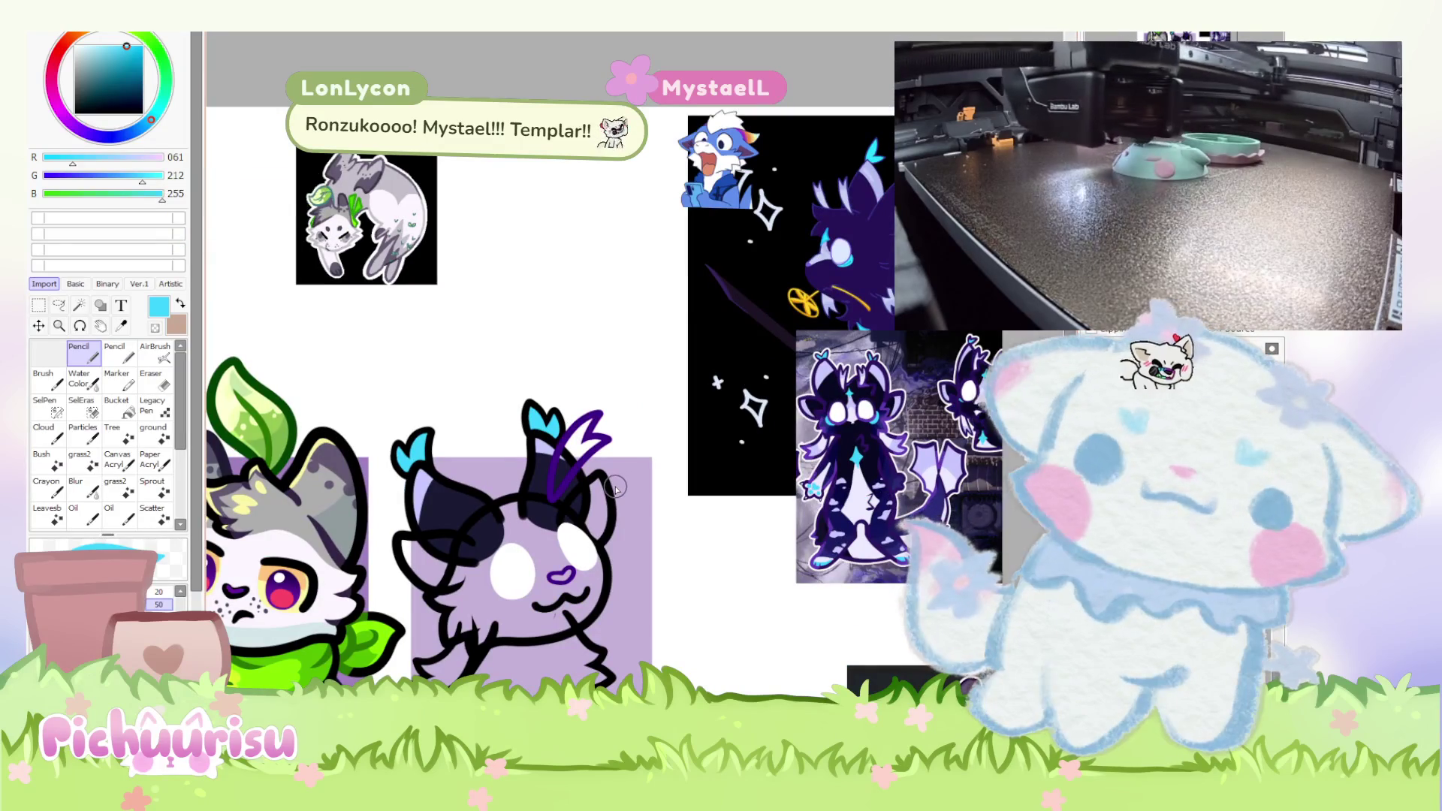
scroll(592, 496, up, 2)
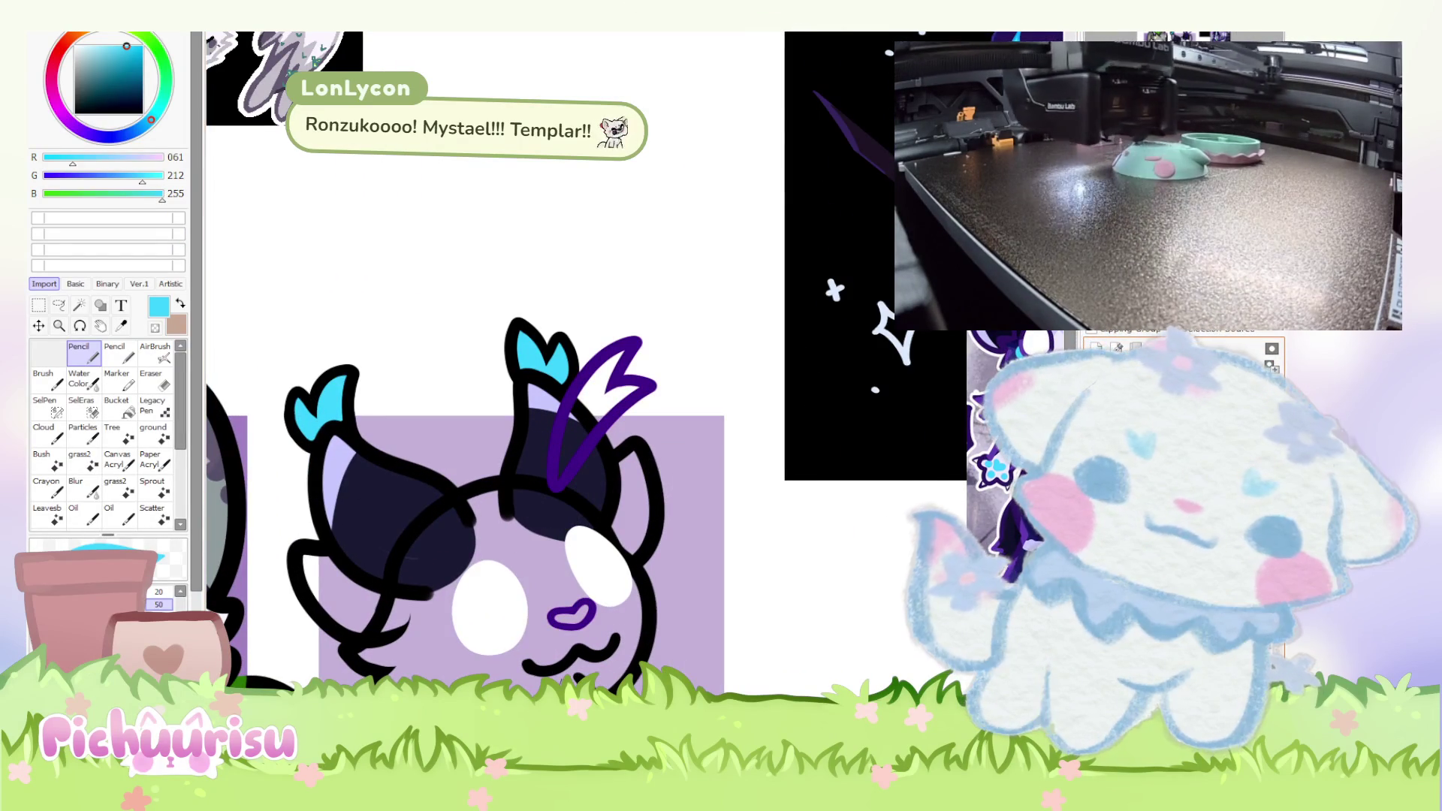
Fill the insides of the right and left ears with pale lavender.
scroll(702, 564, up, 1)
scroll(763, 521, up, 1)
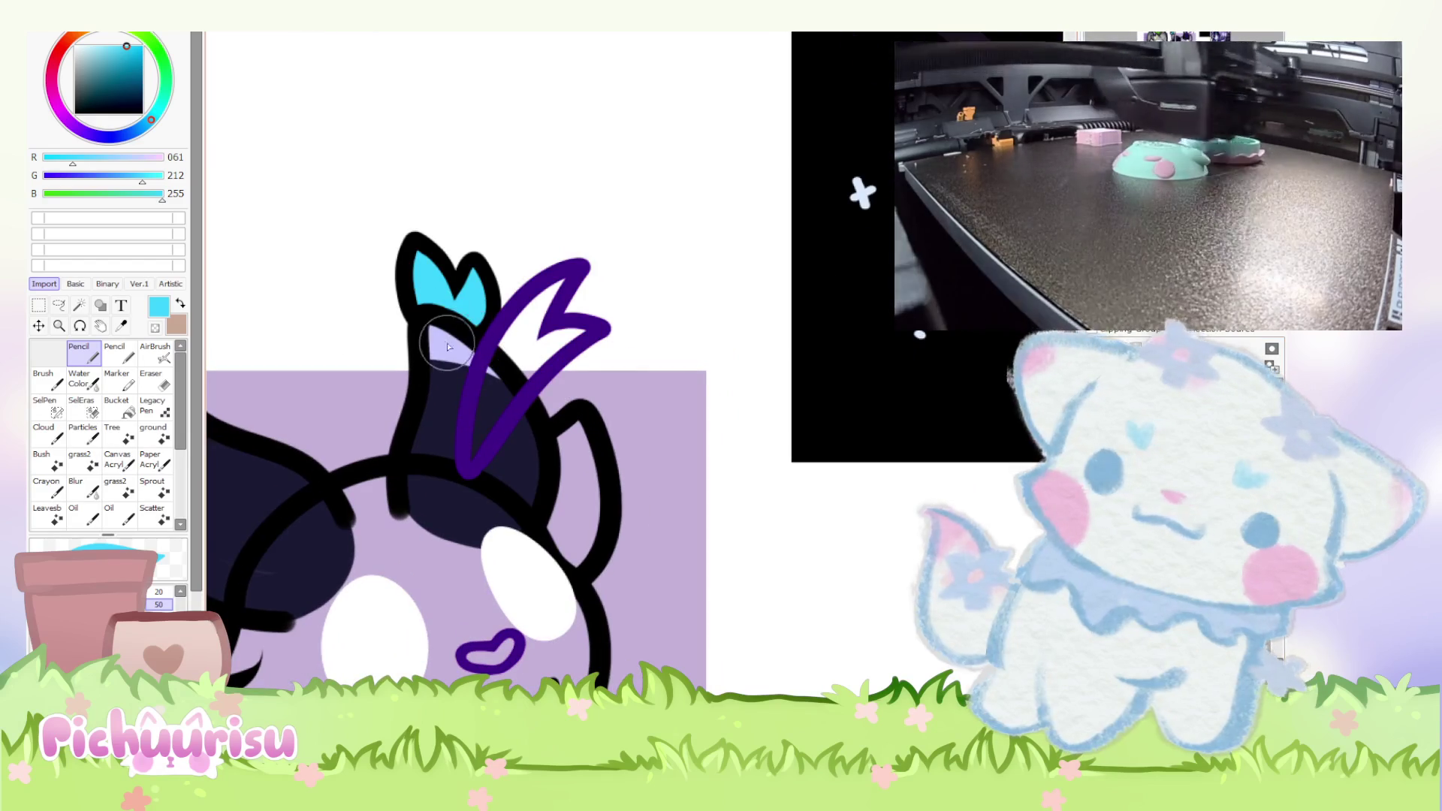
alt+click(447, 343)
mouse_move(570, 451)
mouse_down()
mouse_move(531, 499)
mouse_move(569, 481)
mouse_up()
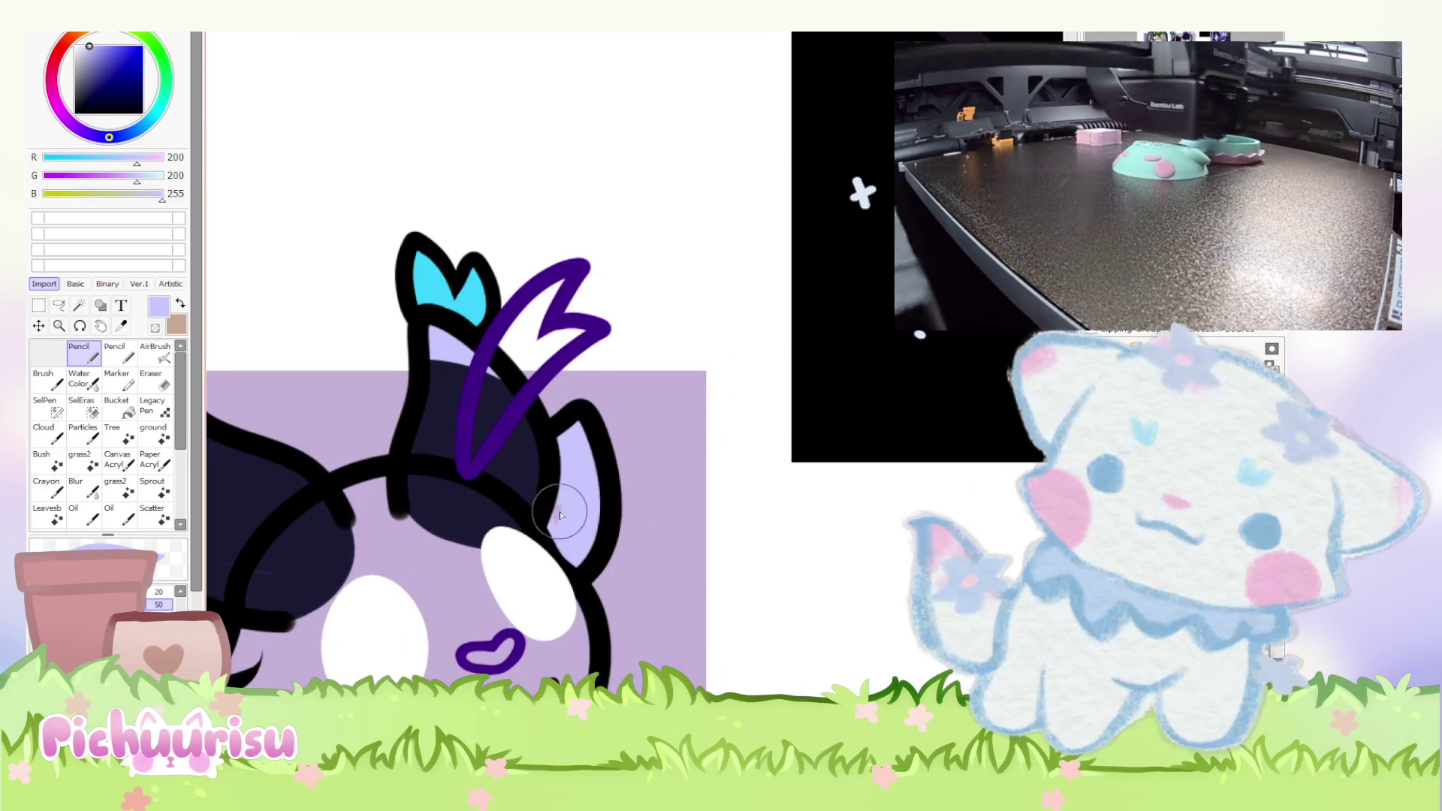
scroll(569, 481, down, 1)
scroll(451, 533, up, 1)
mouse_move(368, 466)
mouse_down()
mouse_move(421, 526)
mouse_move(448, 475)
mouse_move(428, 494)
mouse_move(506, 477)
mouse_move(563, 489)
mouse_up()
Sample the horn's dark navy and cover the stray lavender blob.
scroll(476, 375, up, 1)
alt+click(522, 385)
mouse_move(521, 384)
mouse_down()
mouse_move(466, 393)
mouse_move(516, 493)
mouse_move(520, 459)
mouse_up()
scroll(488, 434, down, 3)
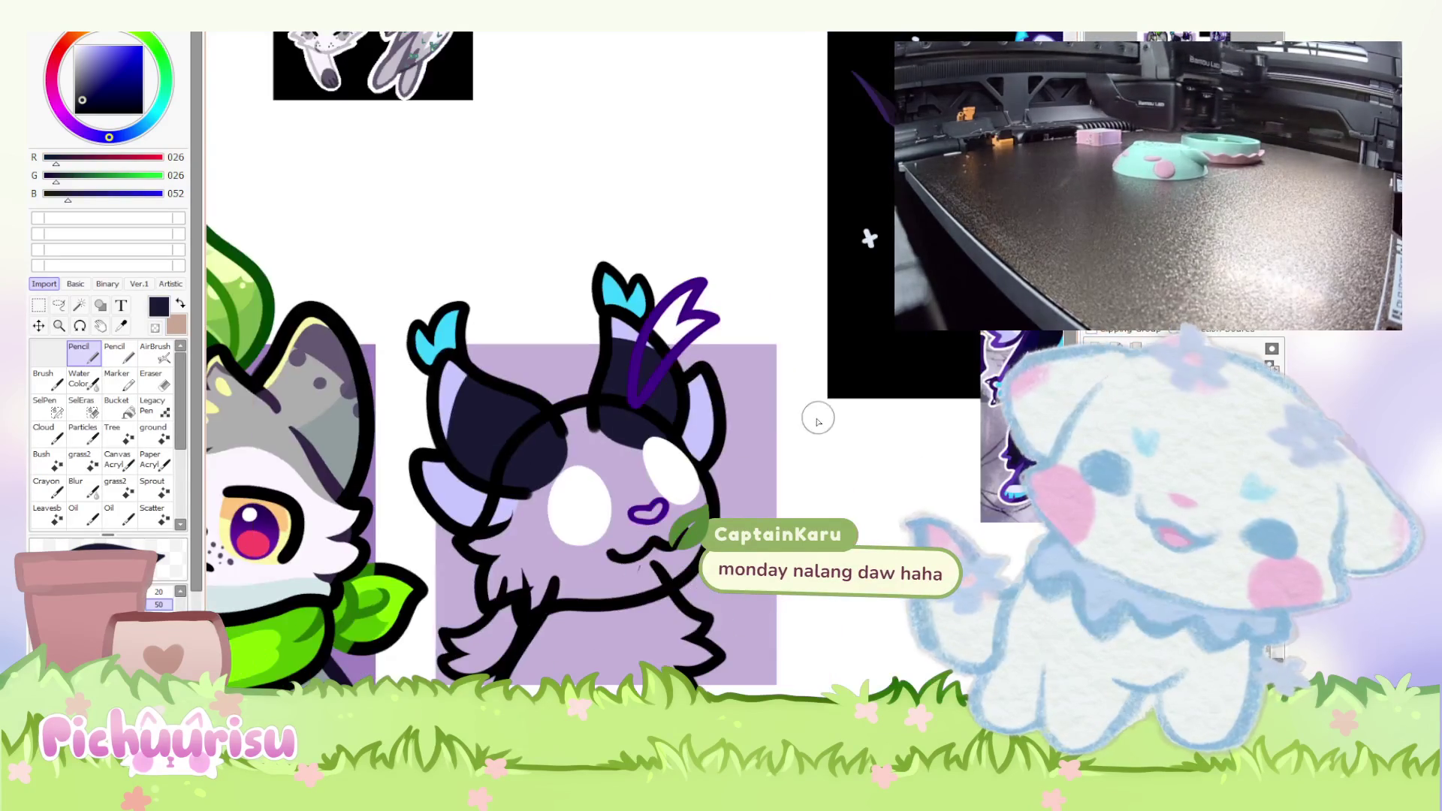
scroll(599, 431, up, 2)
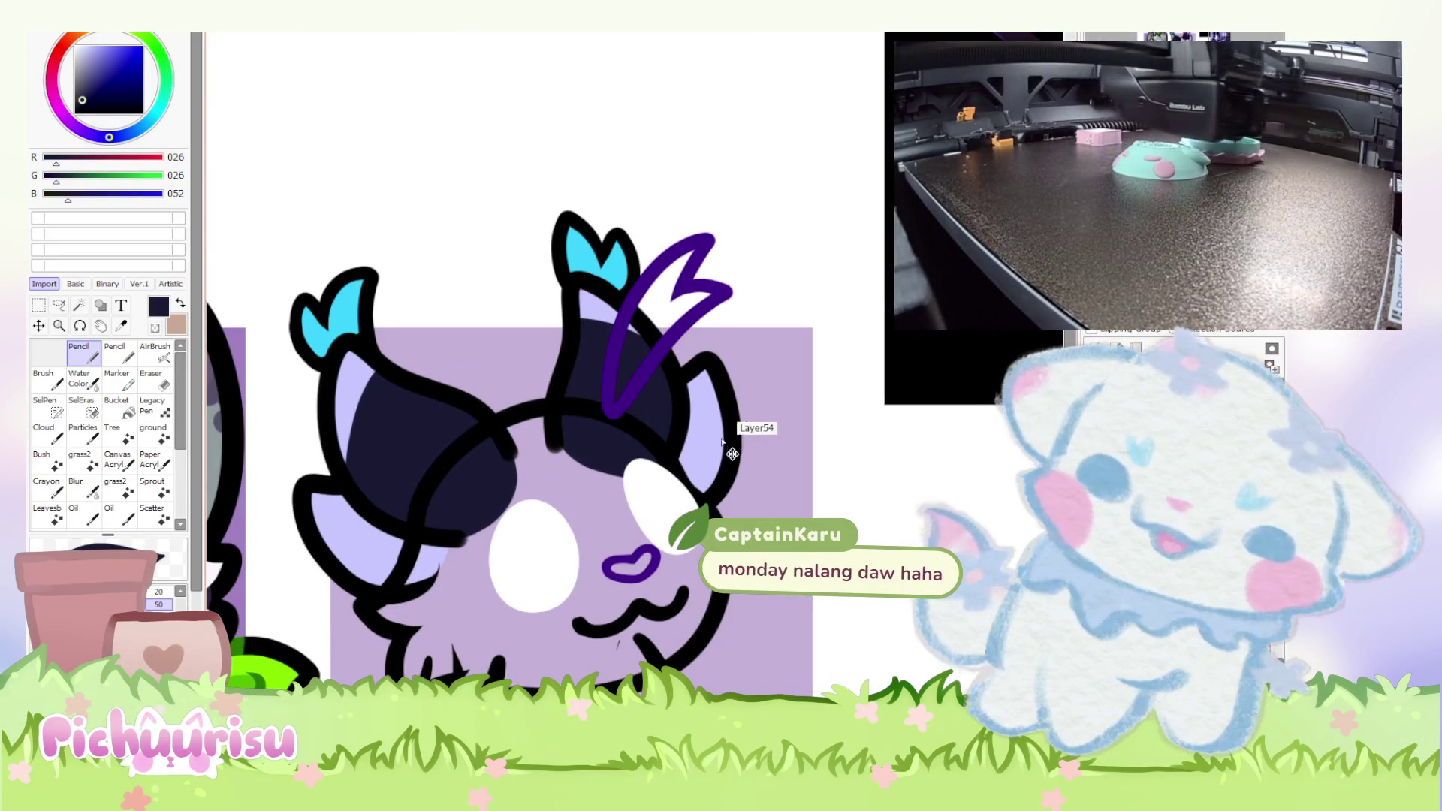
scroll(588, 375, down, 1)
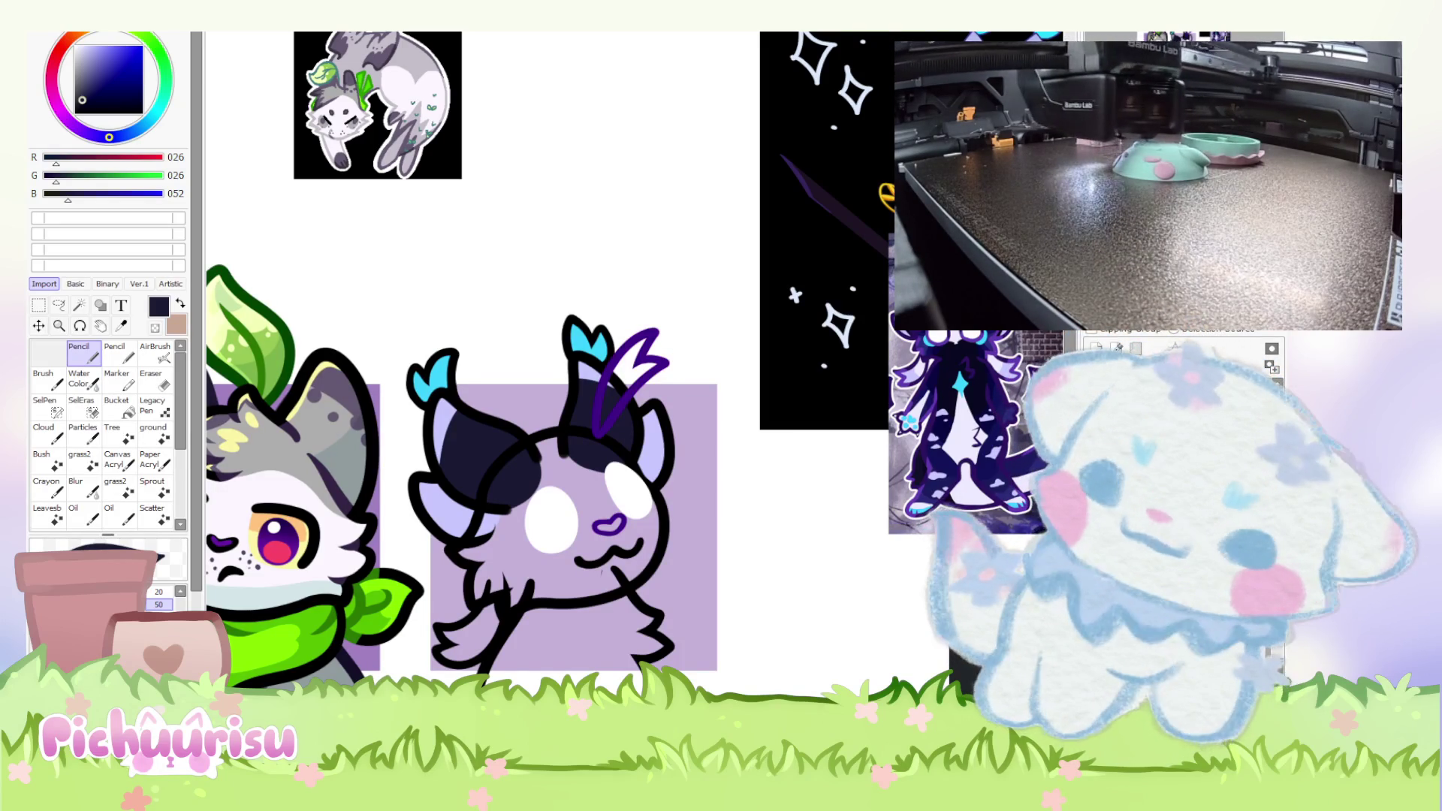
Zoom in and out over the cat and horned creature headshots.
scroll(660, 300, down, 4)
scroll(660, 301, up, 3)
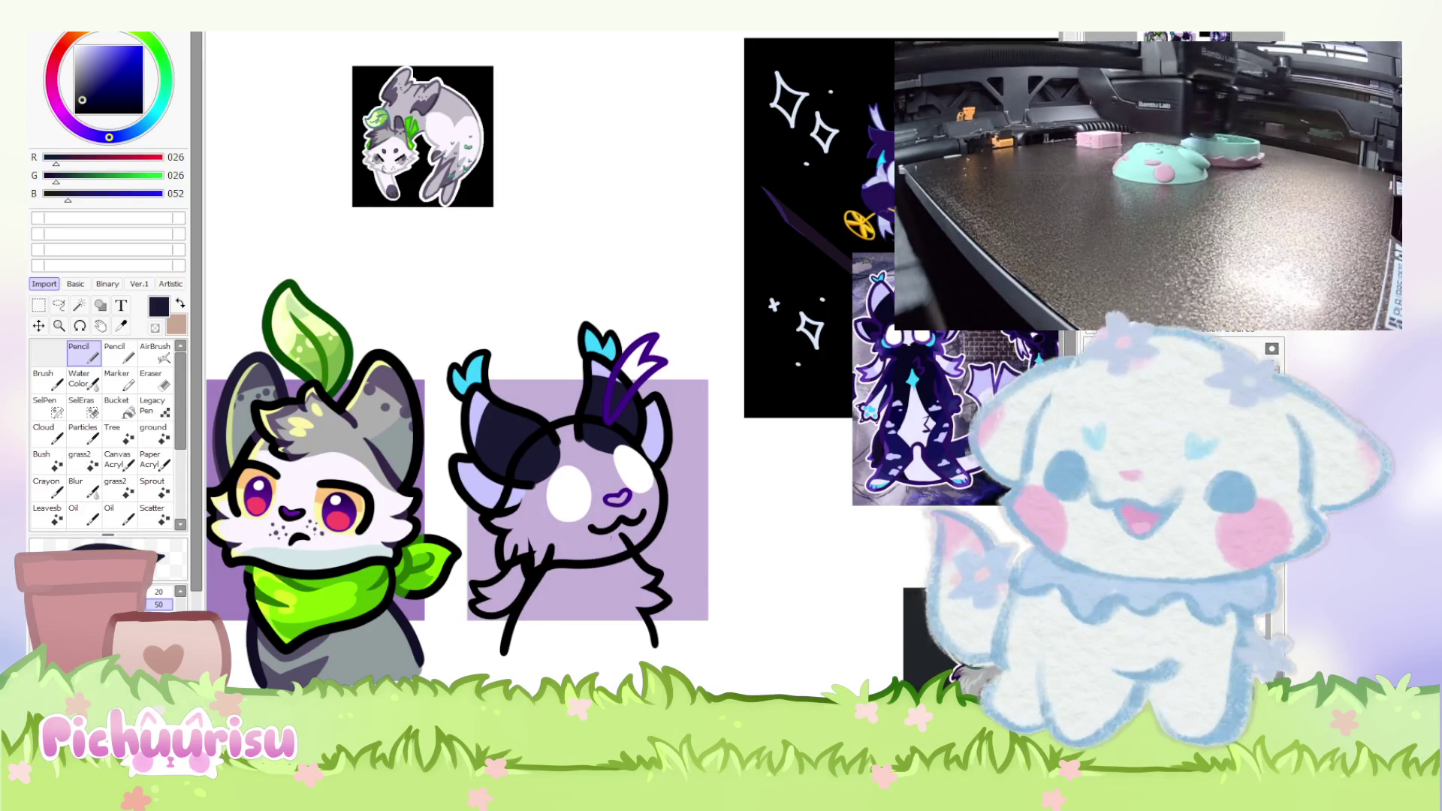
scroll(531, 434, down, 5)
Pan to the reference sheet and enlarge the Tom and Jerry bra image.
mouse_move(476, 393)
mouse_down()
mouse_move(531, 433)
mouse_move(881, 345)
mouse_up()
scroll(531, 433, up, 3)
scroll(881, 345, up, 4)
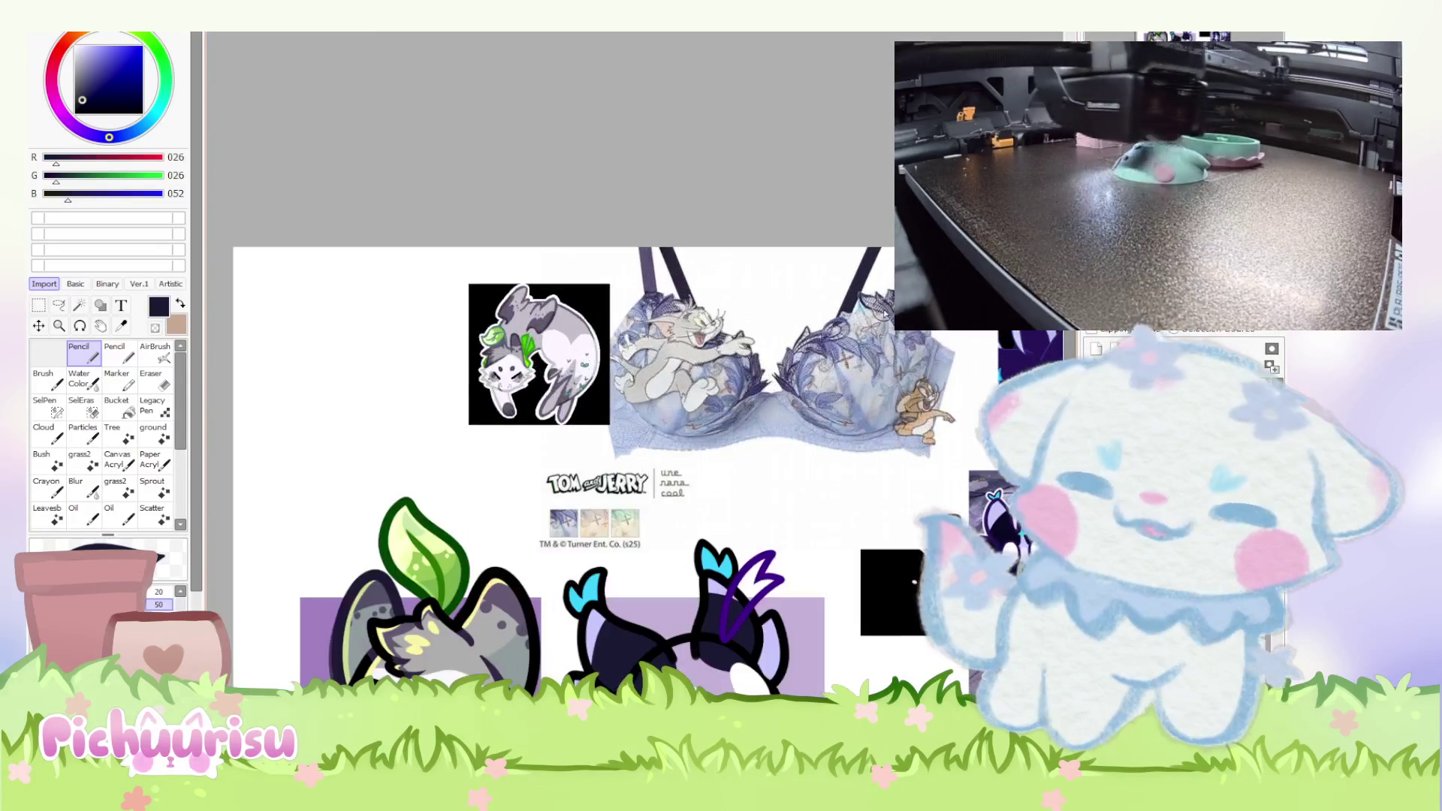
scroll(891, 274, down, 2)
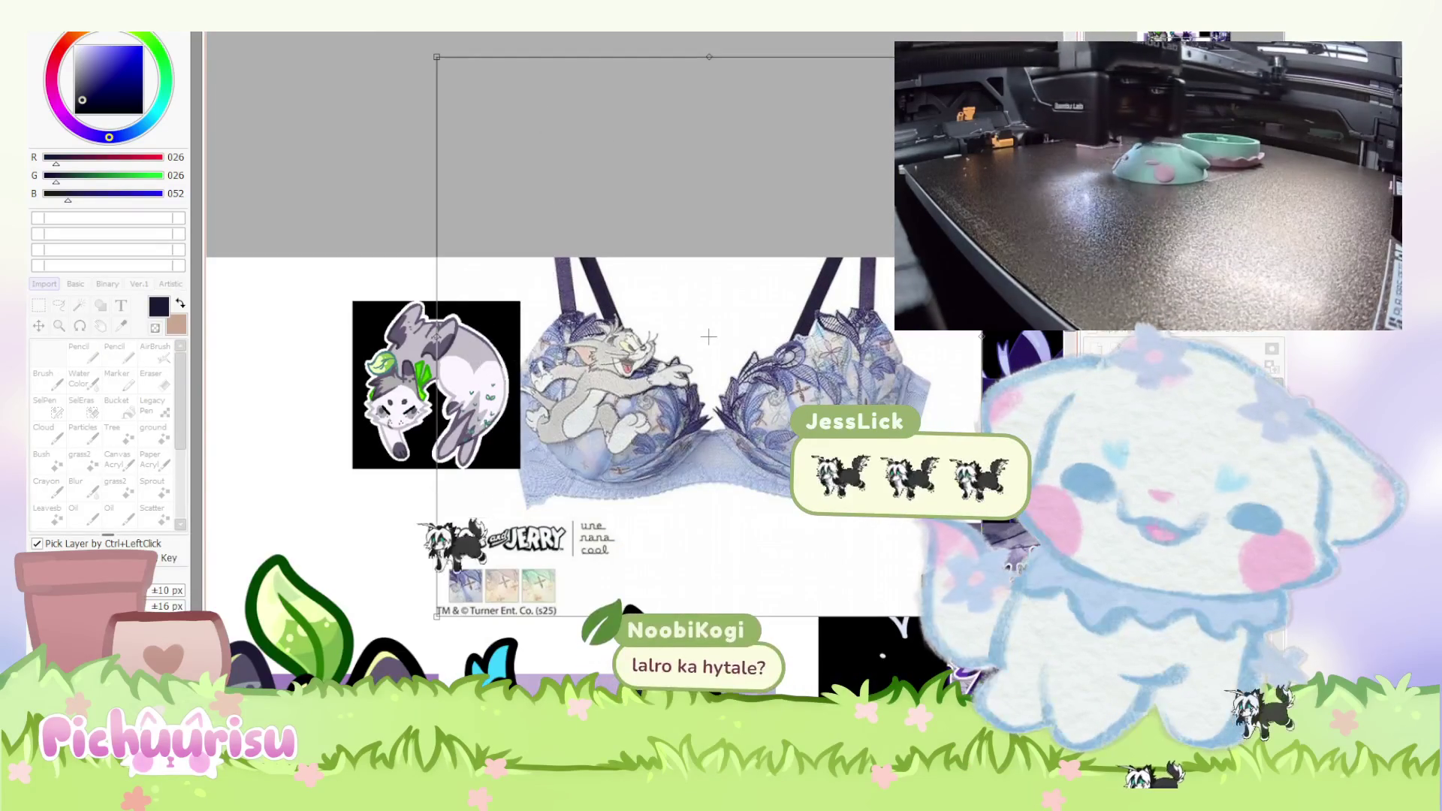
mouse_move(834, 139)
mouse_down()
mouse_move(869, 203)
mouse_move(905, 174)
mouse_up()
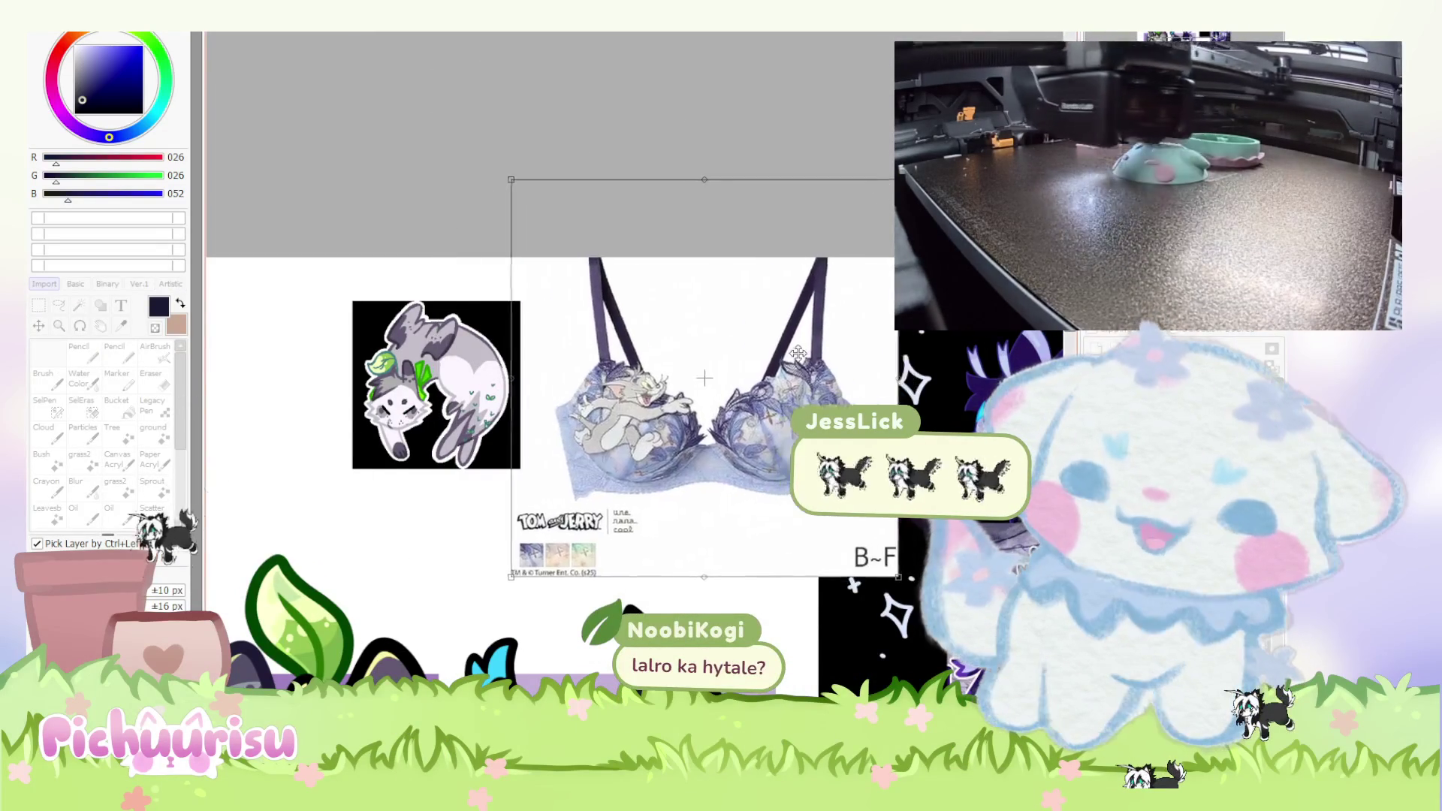
scroll(572, 481, up, 2)
key(n)
scroll(585, 374, down, 4)
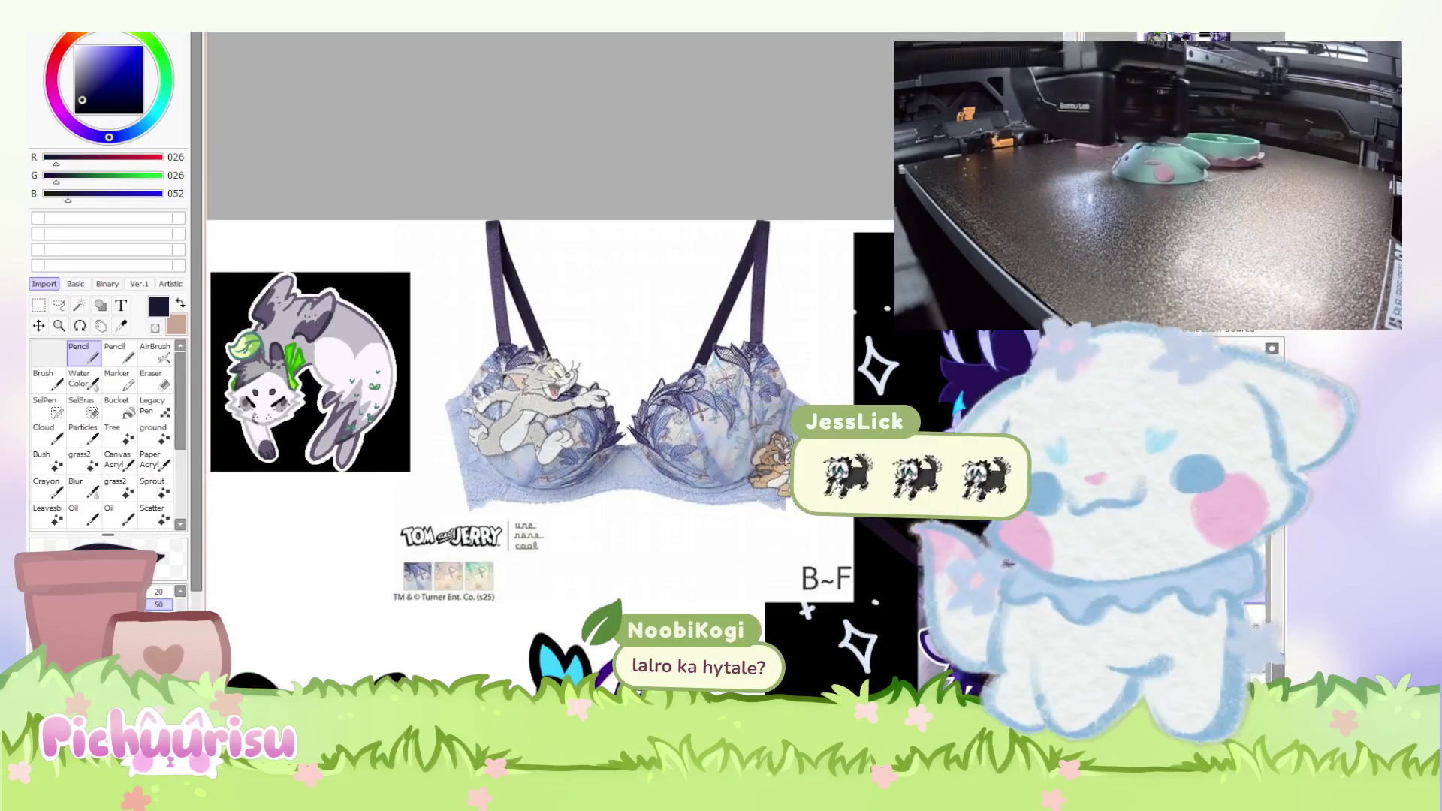
scroll(585, 373, up, 4)
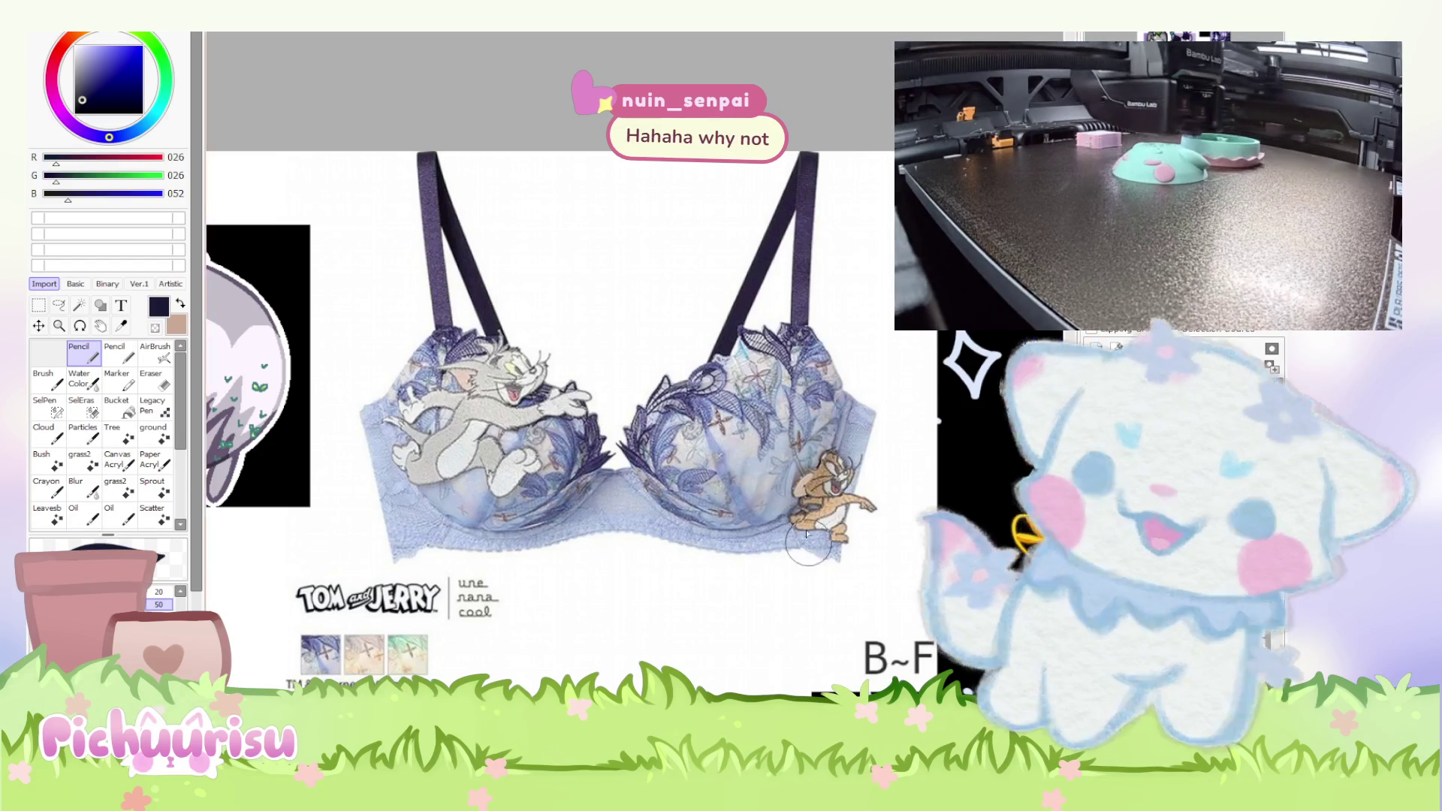
Delete the bra reference image from the canvas.
scroll(826, 526, down, 2)
scroll(830, 462, up, 2)
scroll(827, 461, down, 2)
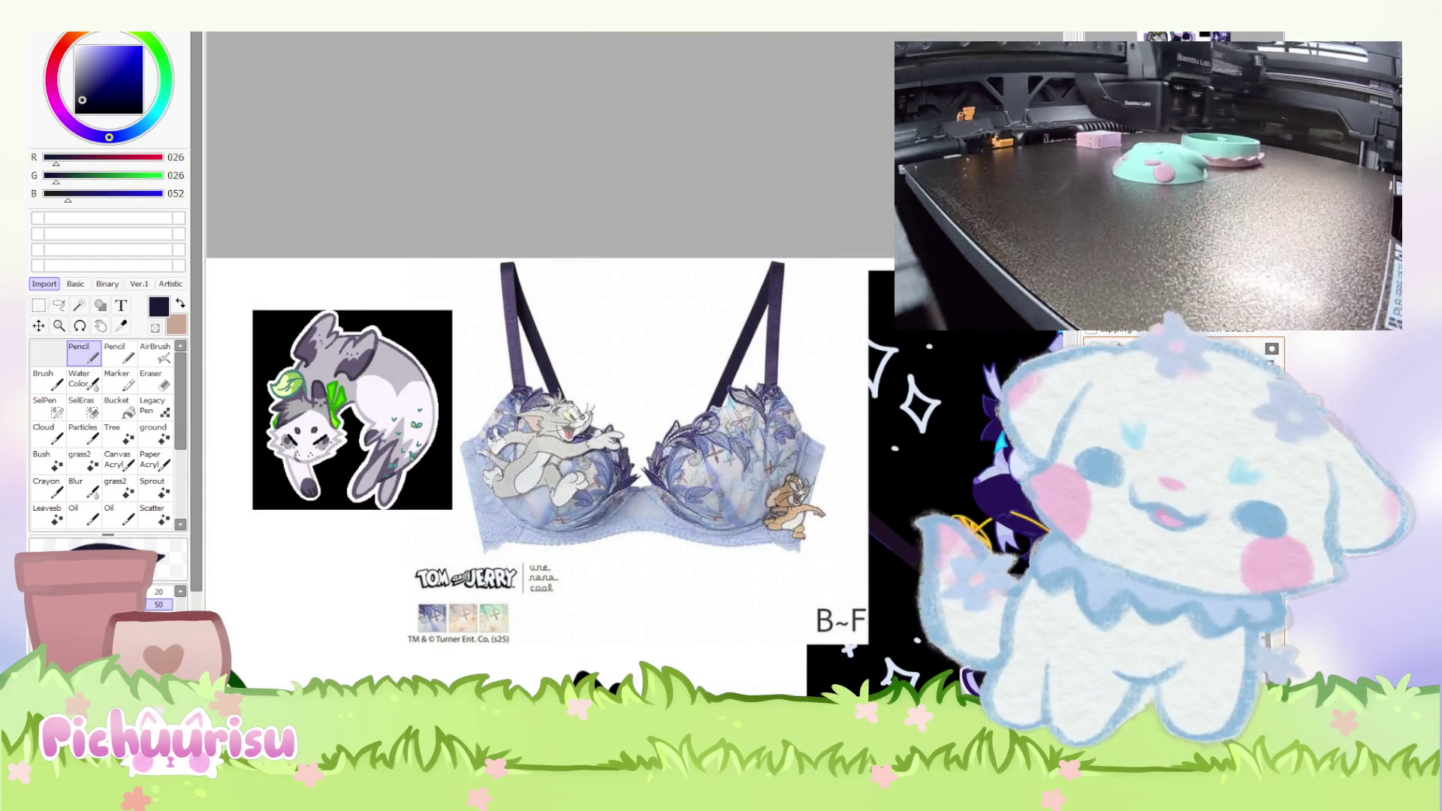
key(Delete)
Zoom in on the creature and select the eraser for stray marks.
scroll(566, 511, down, 3)
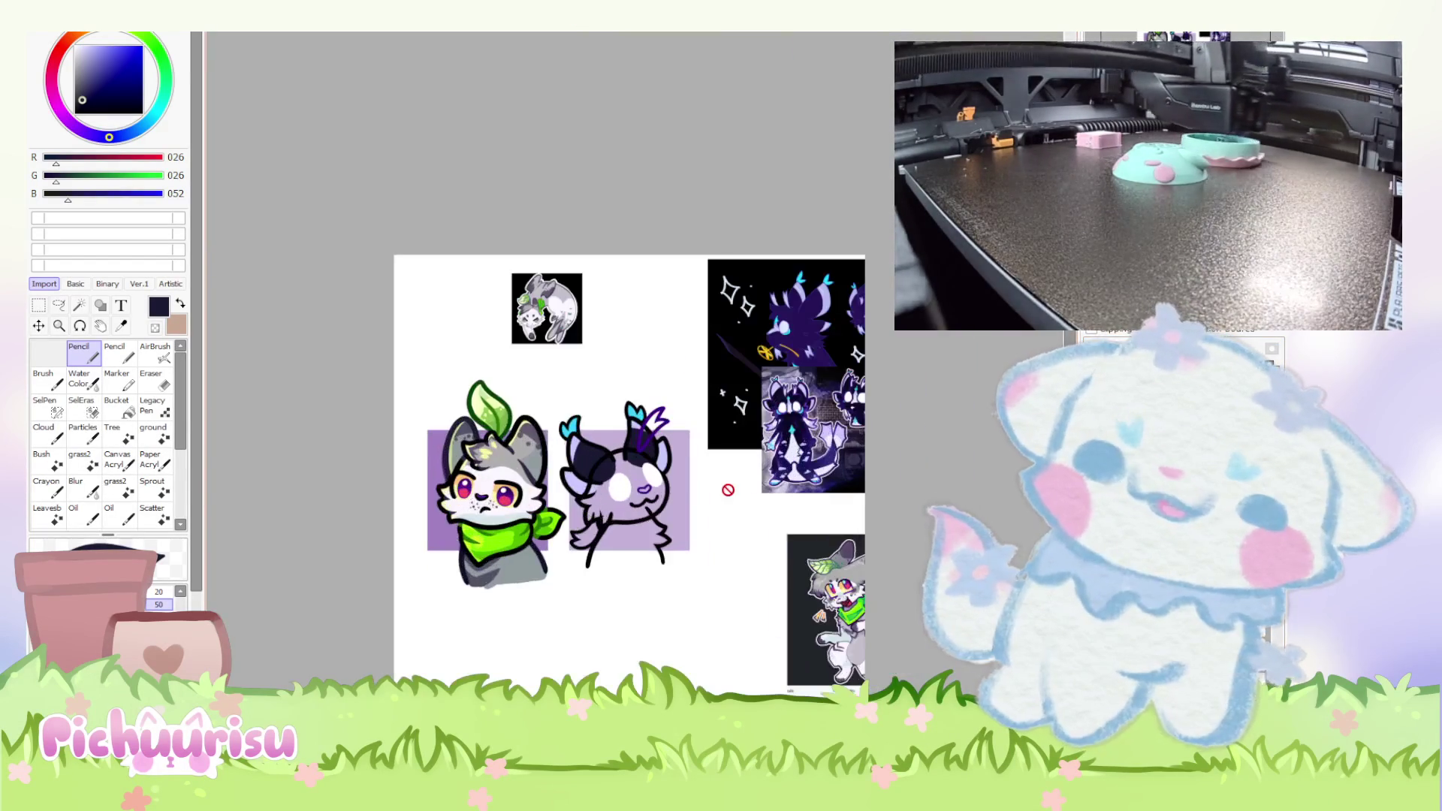
scroll(565, 512, up, 3)
scroll(711, 443, up, 4)
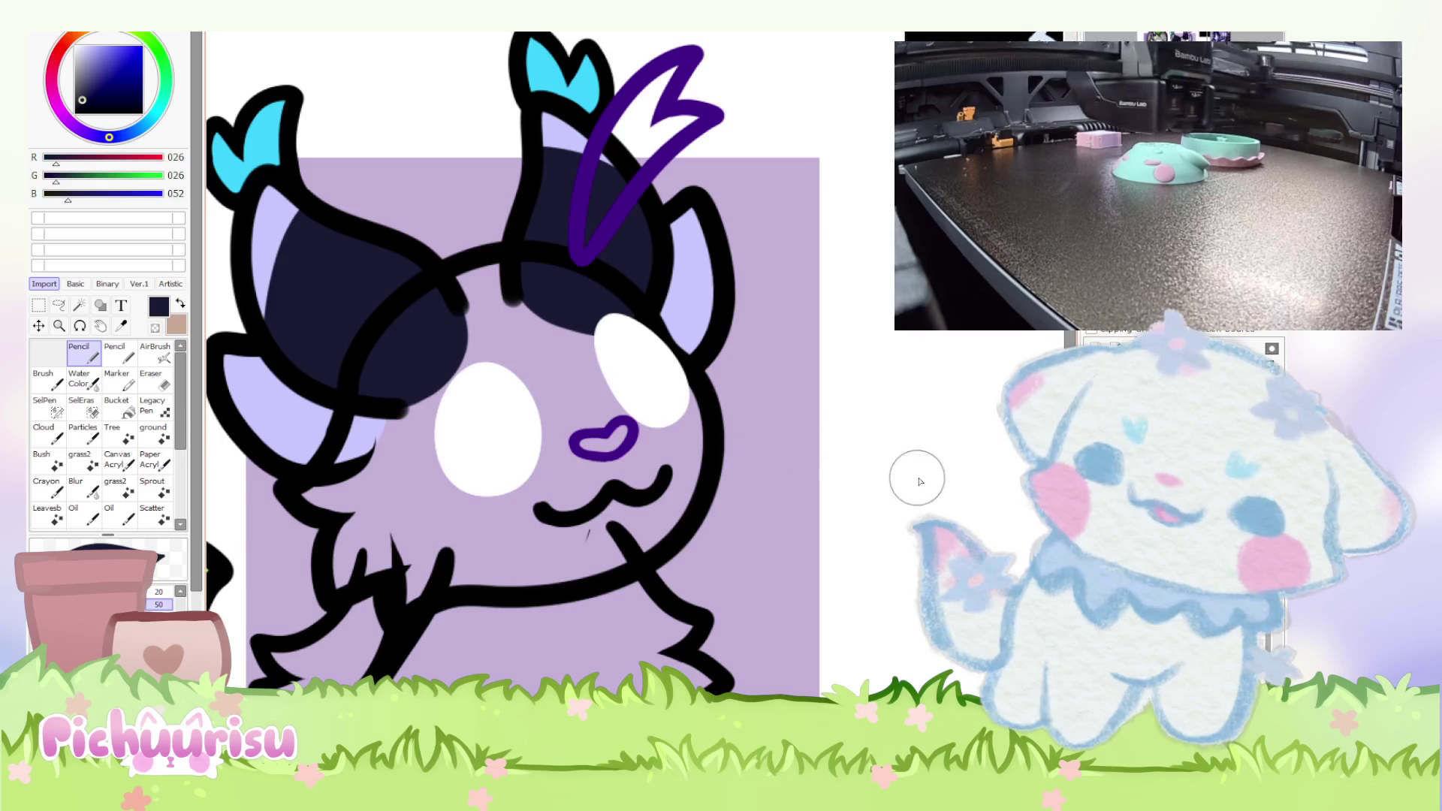
scroll(589, 531, up, 2)
scroll(599, 584, up, 2)
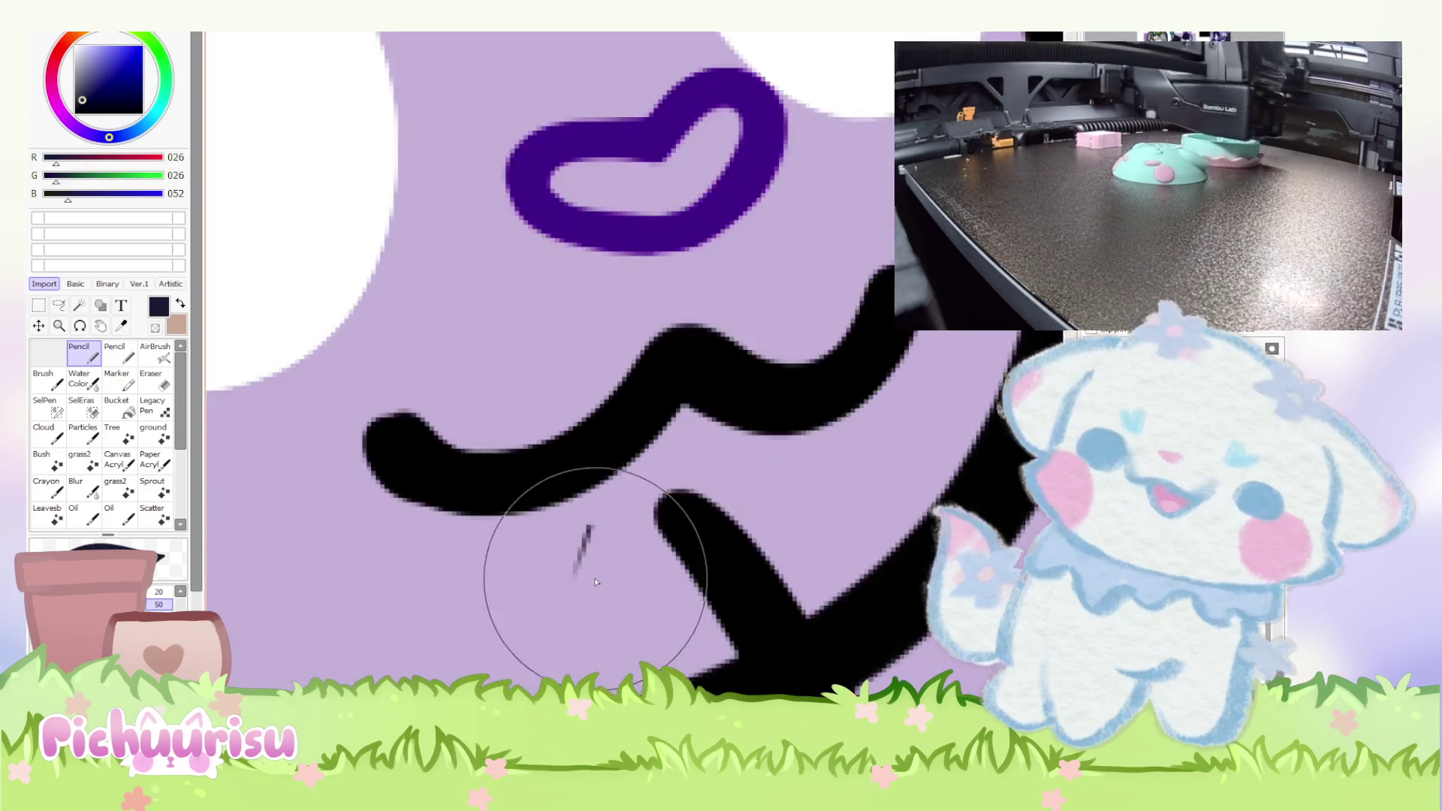
scroll(599, 584, up, 1)
click(154, 381)
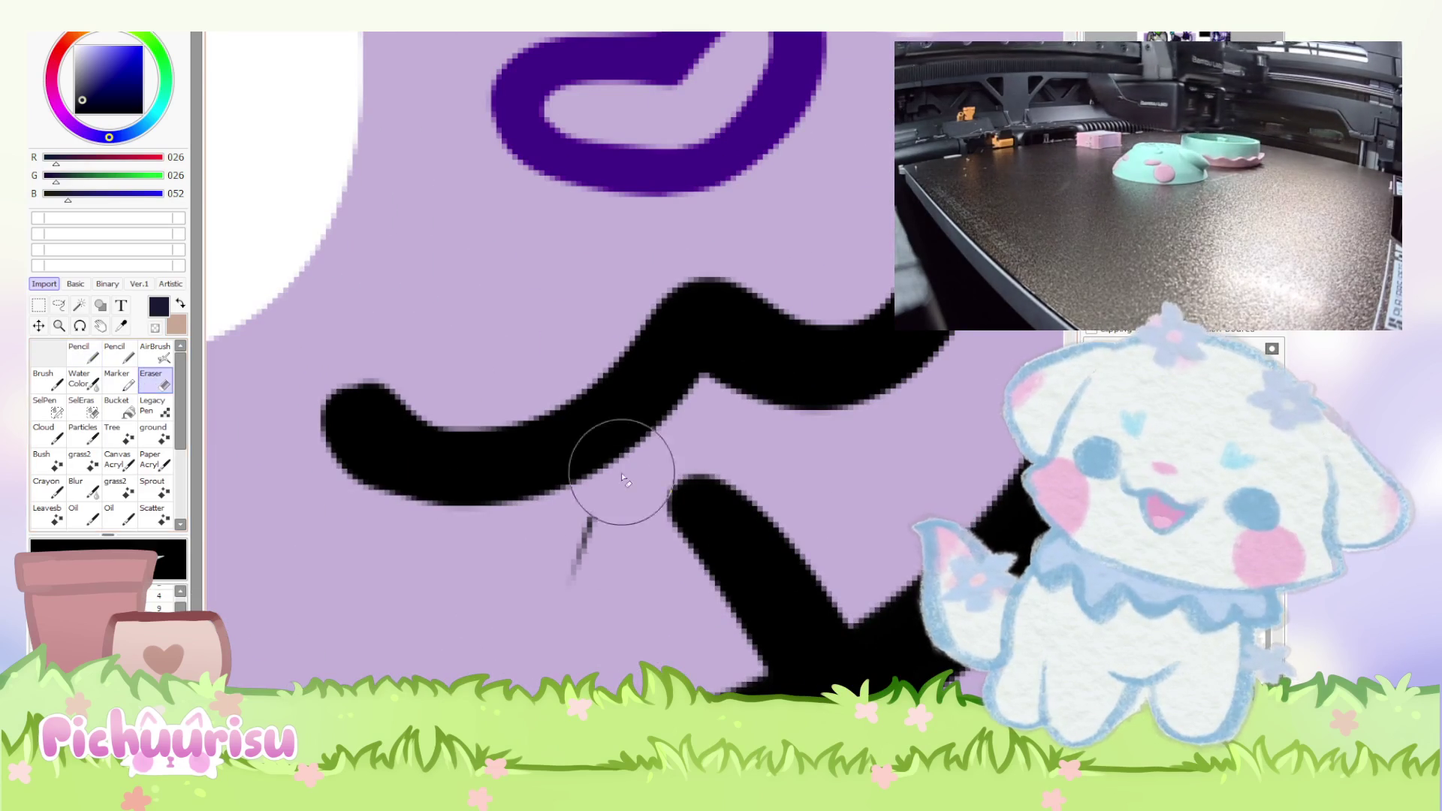
scroll(710, 601, down, 5)
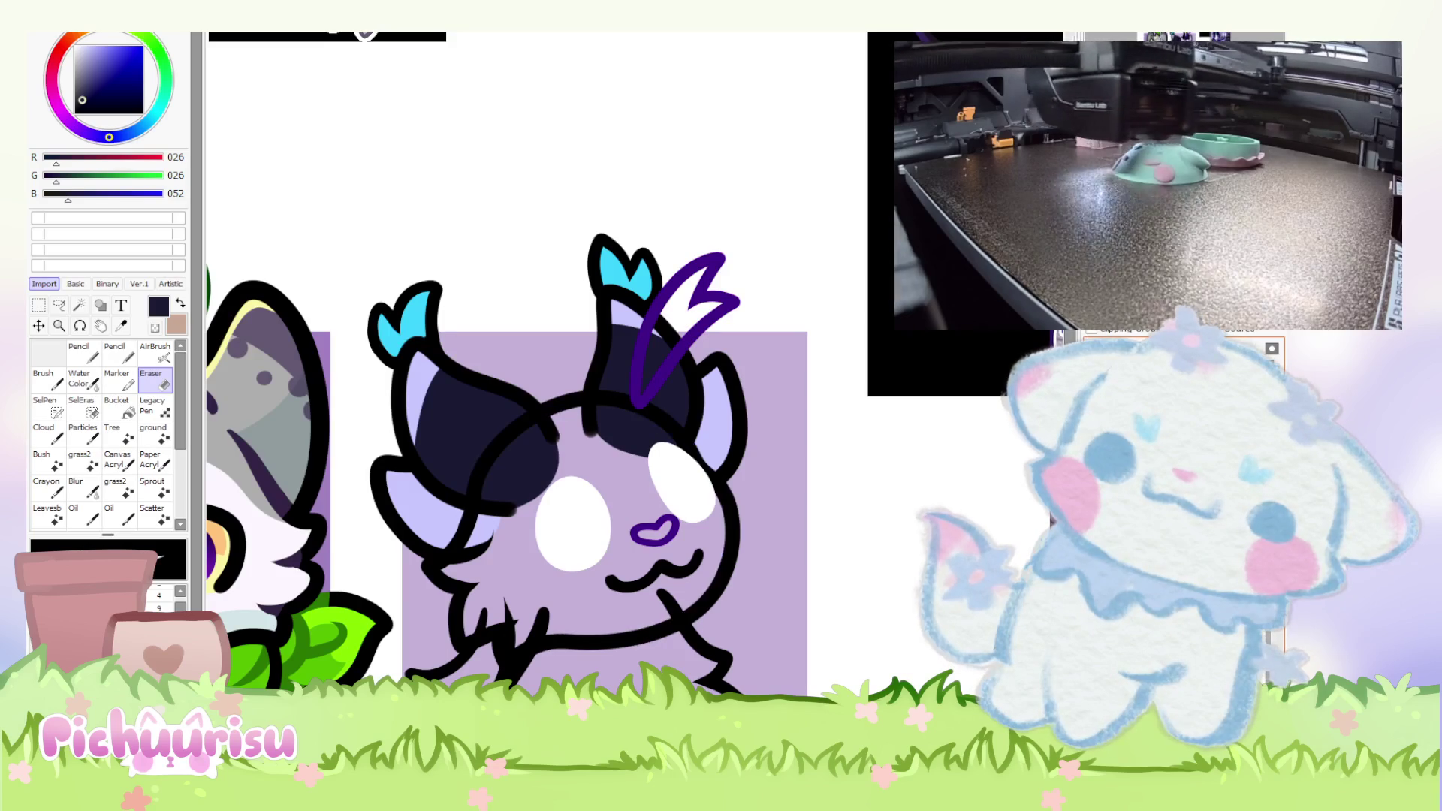
Undo and redo to restore the ear outlines and blue tufts.
key(ctrl+z)
key(ctrl+y)
key(ctrl+z)
key(ctrl+y)
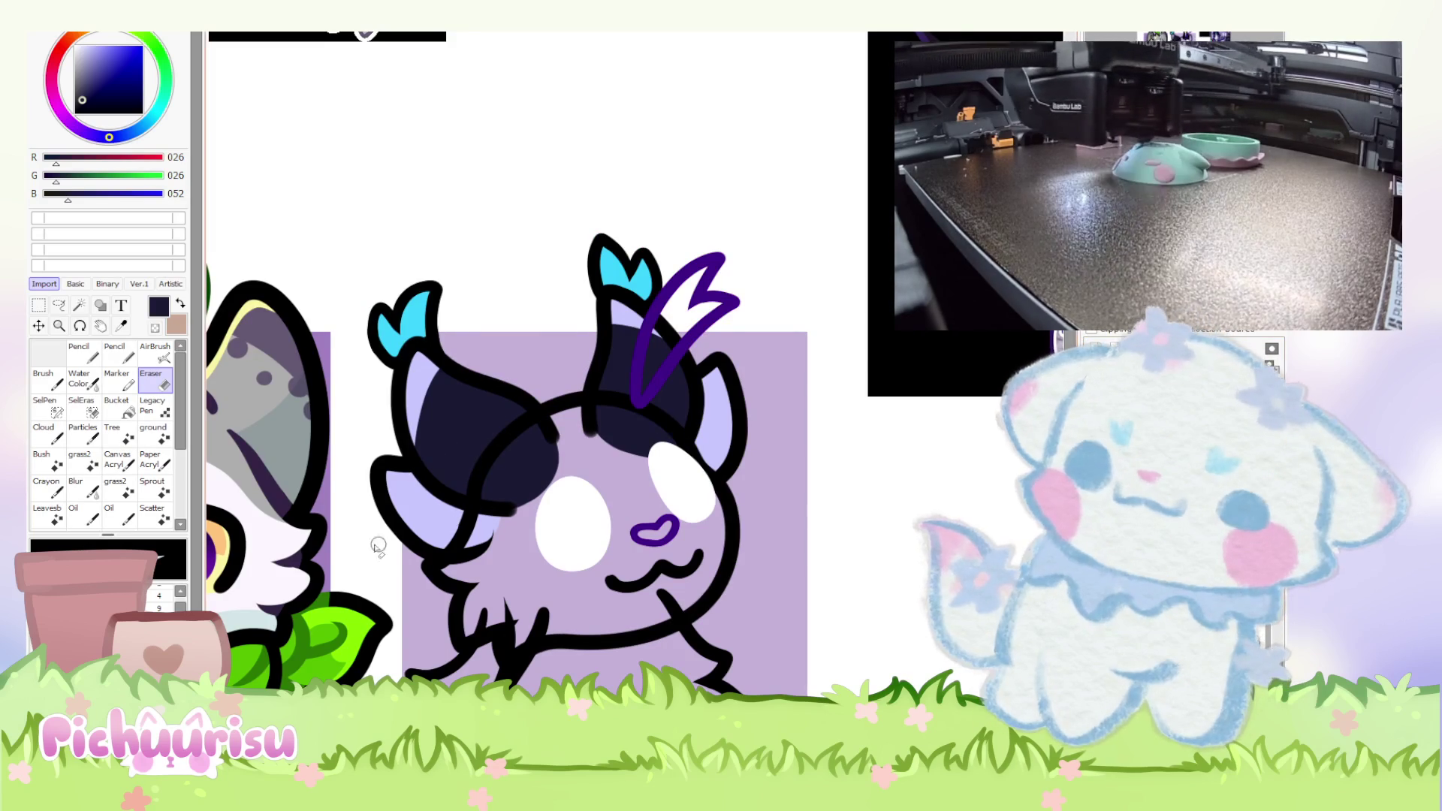
scroll(542, 504, down, 3)
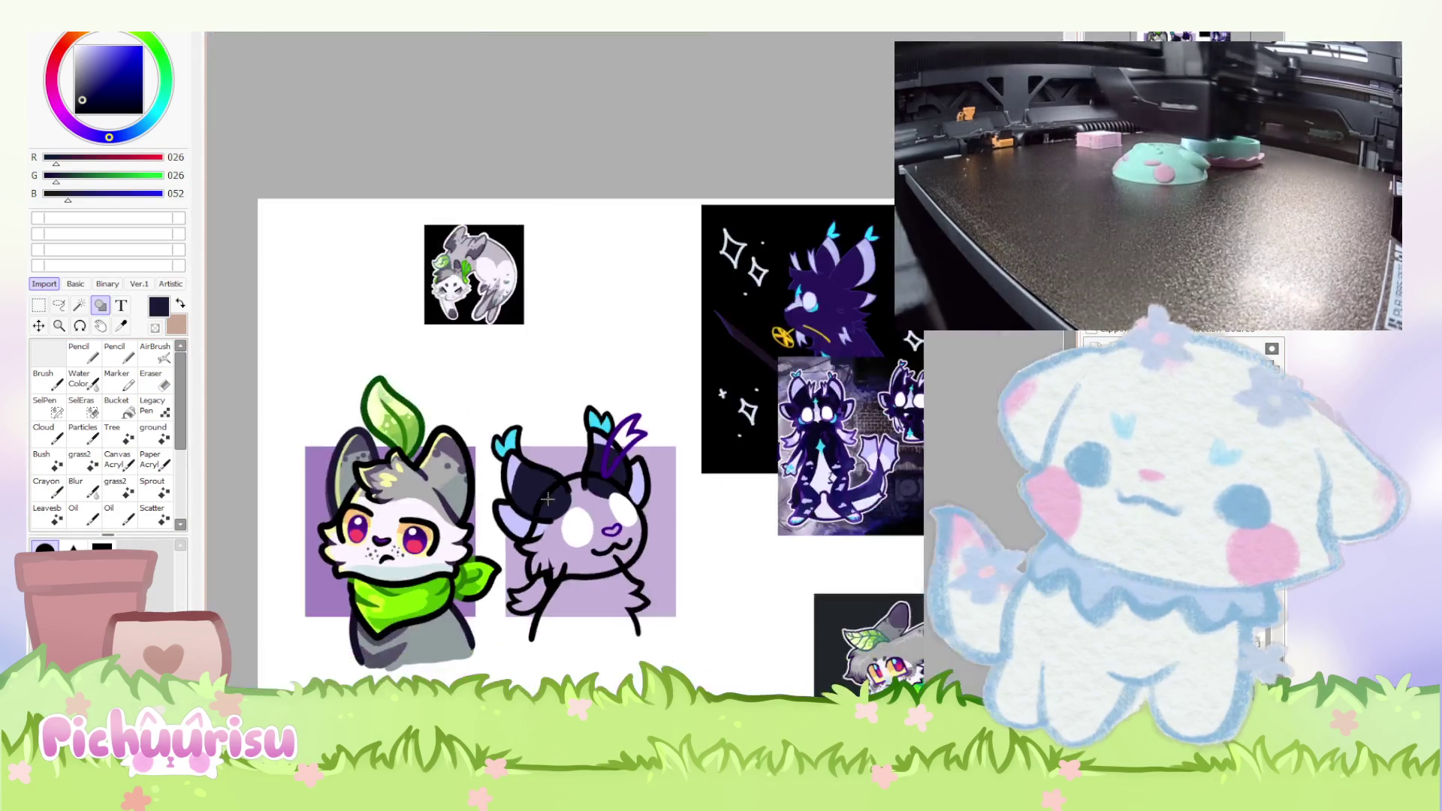
scroll(543, 504, up, 1)
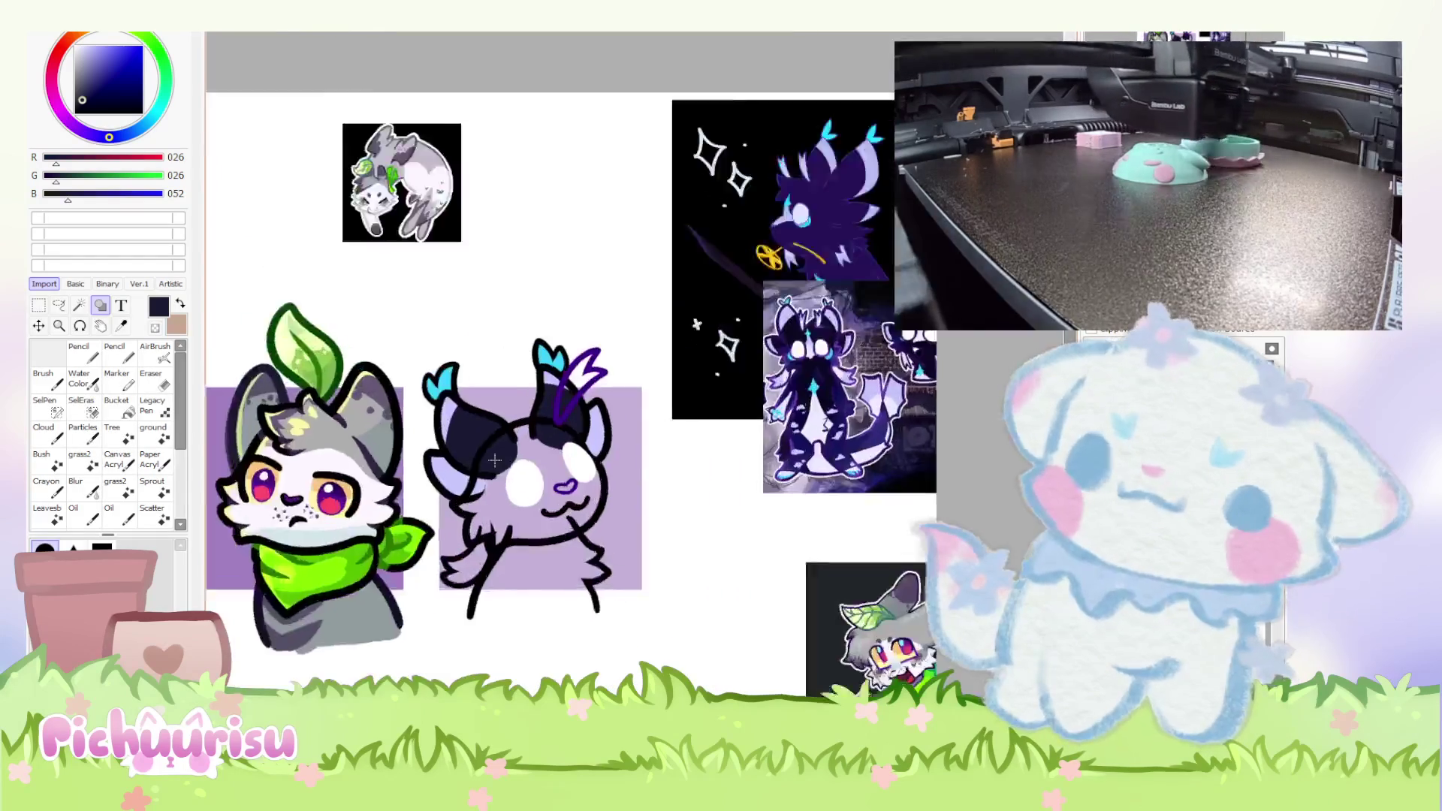
scroll(495, 460, up, 2)
Fill the creature's head with a dark navy ellipse using the Shape tool.
click(79, 351)
scroll(393, 460, up, 3)
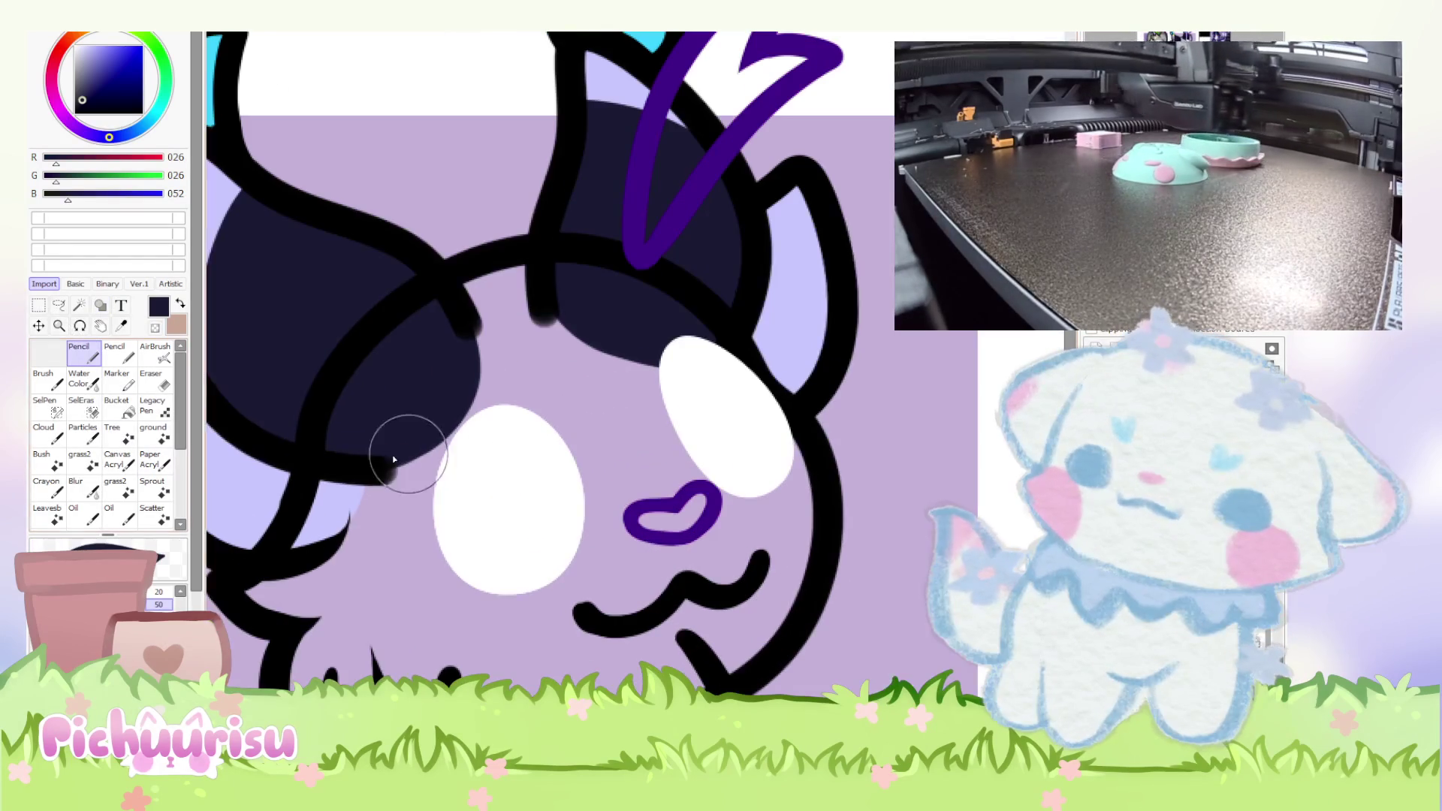
click(100, 305)
drag(367, 338, 781, 668)
scroll(685, 431, down, 1)
scroll(685, 431, up, 1)
click(48, 380)
Drag the head curve's top, left, bottom and right points to fit the head.
drag(601, 351, 564, 284)
mouse_move(433, 501)
mouse_down()
mouse_move(382, 454)
mouse_move(374, 479)
mouse_up()
drag(584, 630, 582, 687)
key(minus)
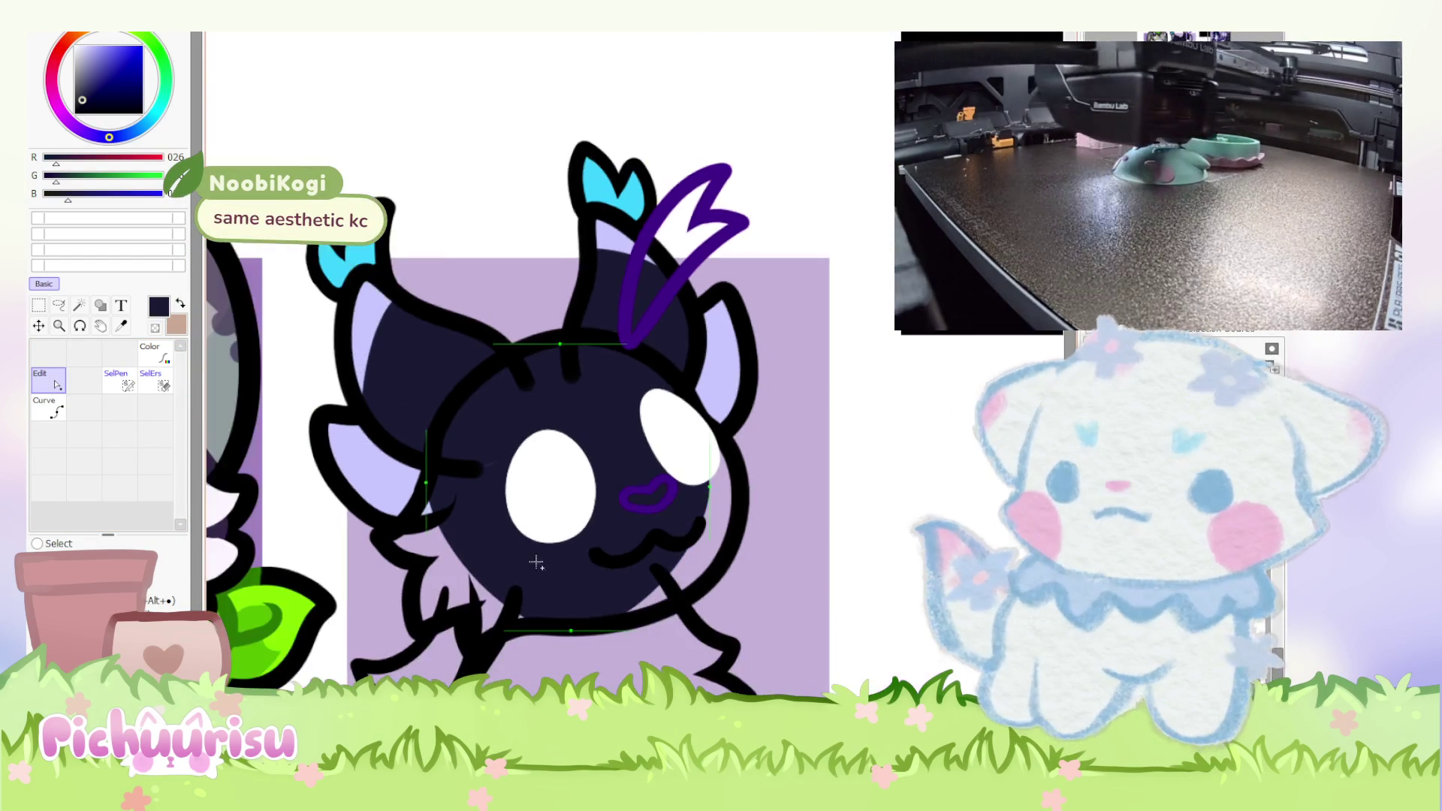
scroll(536, 550, up, 1)
drag(784, 446, 816, 445)
drag(758, 546, 759, 542)
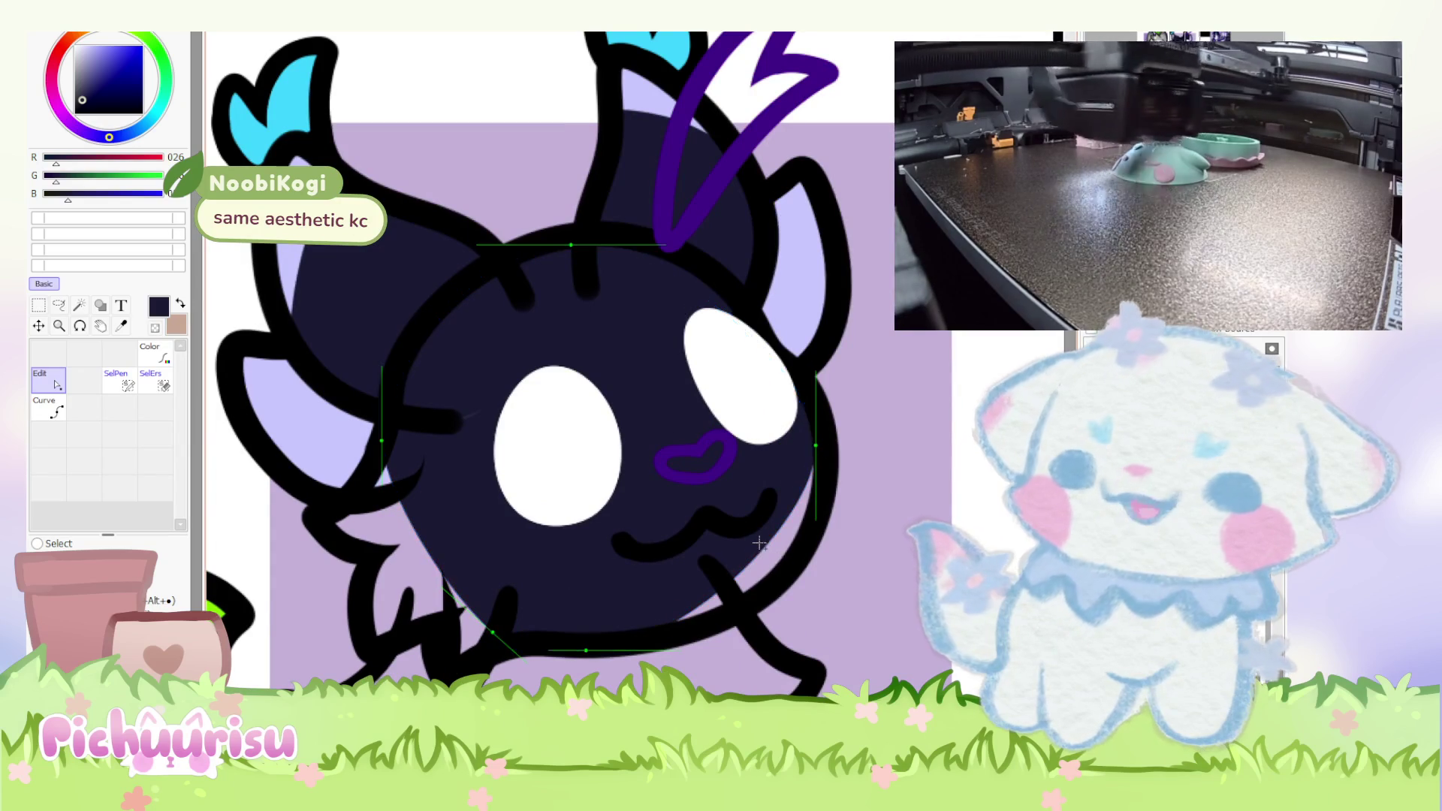
Fine-tune the curve's lower right, top edge, left side and cheek points.
scroll(761, 549, up, 1)
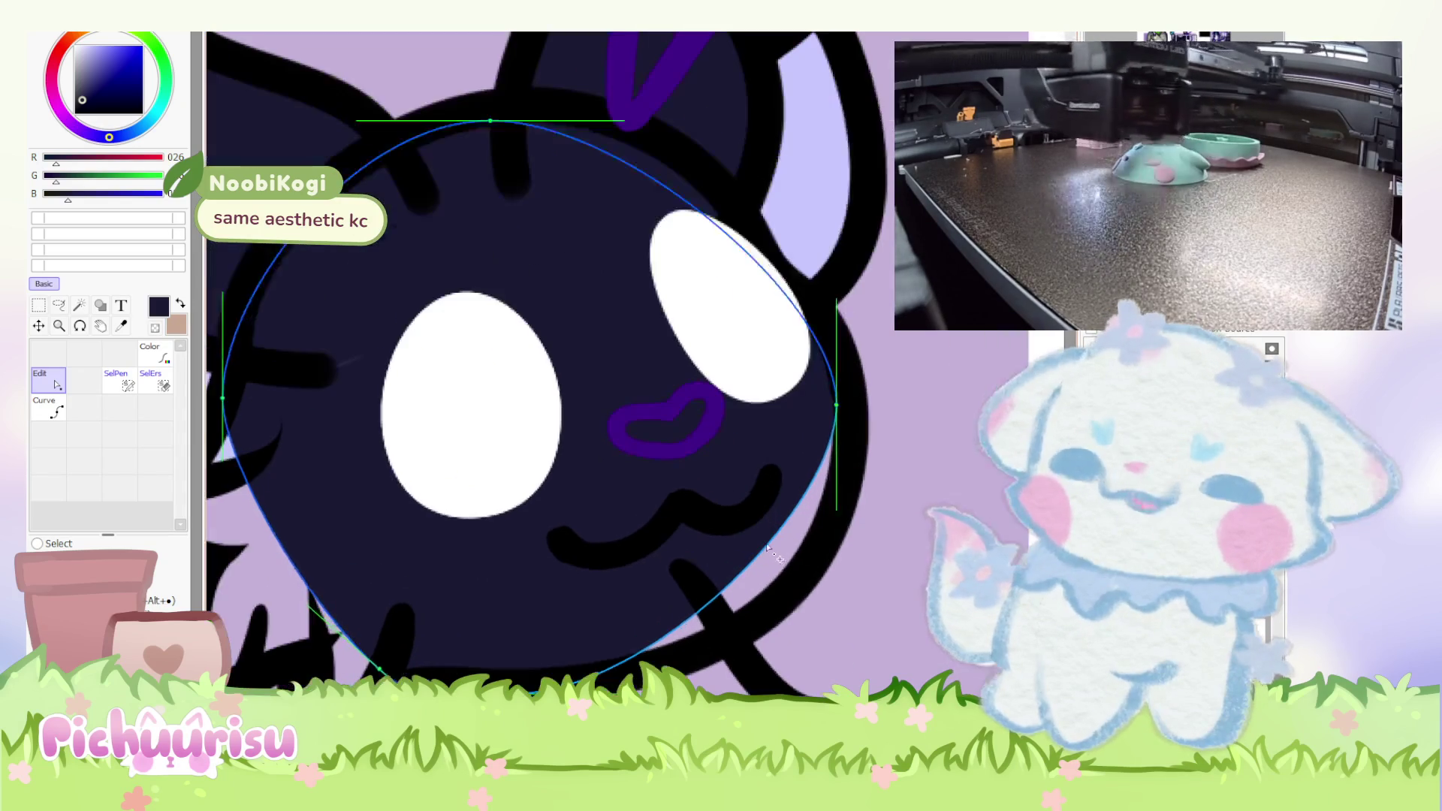
drag(795, 571, 798, 569)
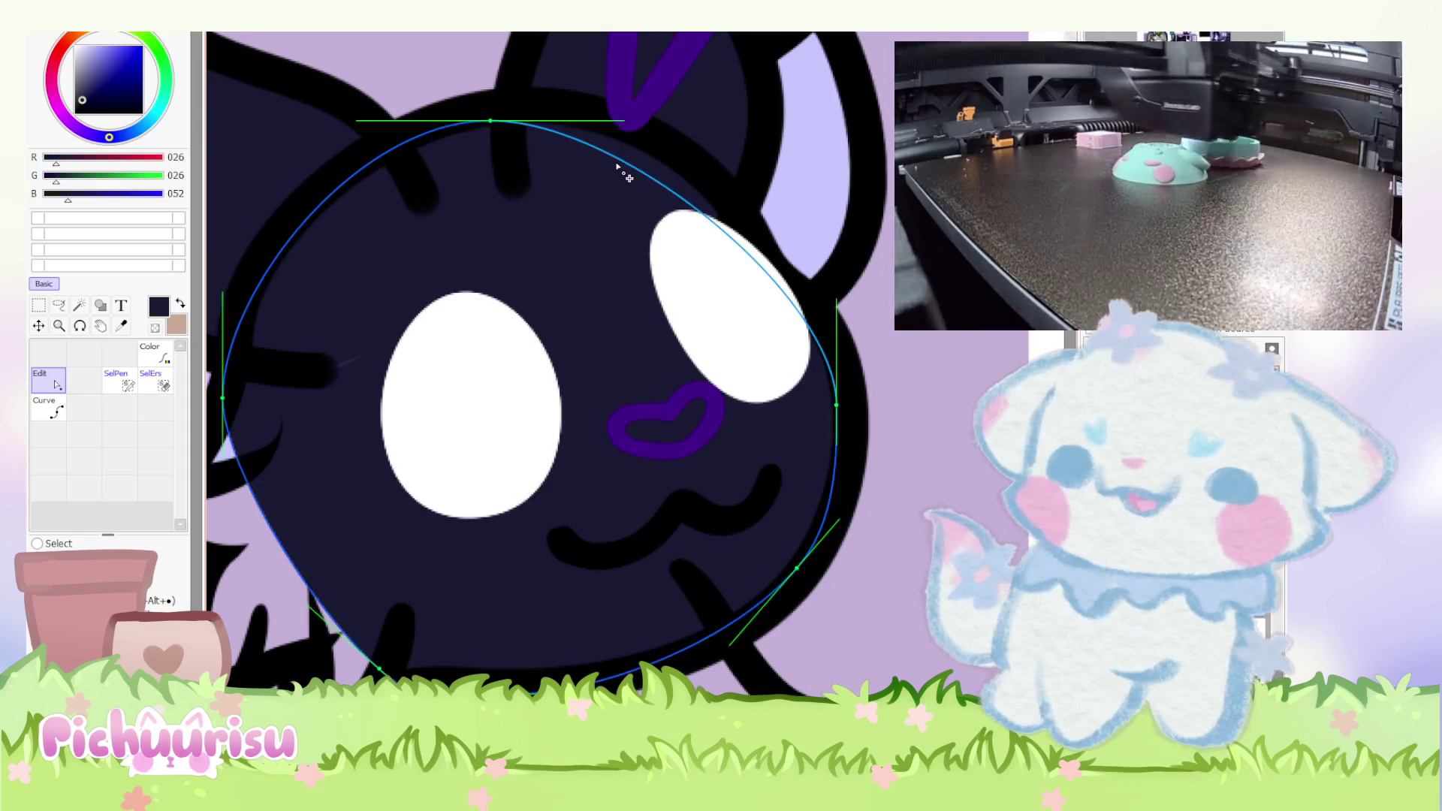
drag(623, 120, 660, 115)
drag(502, 129, 502, 116)
scroll(681, 387, down, 1)
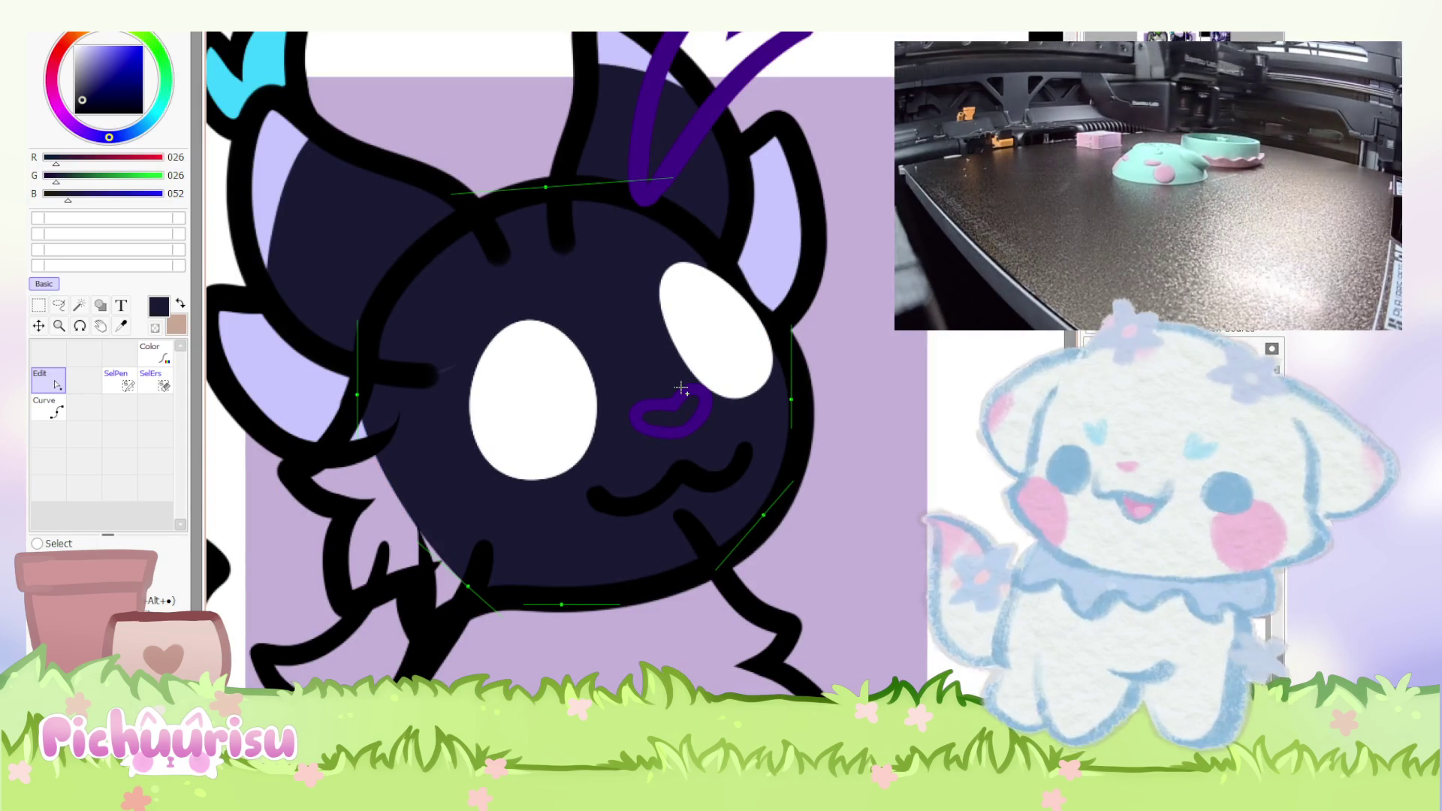
scroll(432, 480, up, 1)
mouse_move(348, 381)
mouse_down()
mouse_move(325, 434)
mouse_move(360, 411)
mouse_move(334, 401)
mouse_up()
scroll(500, 464, down, 2)
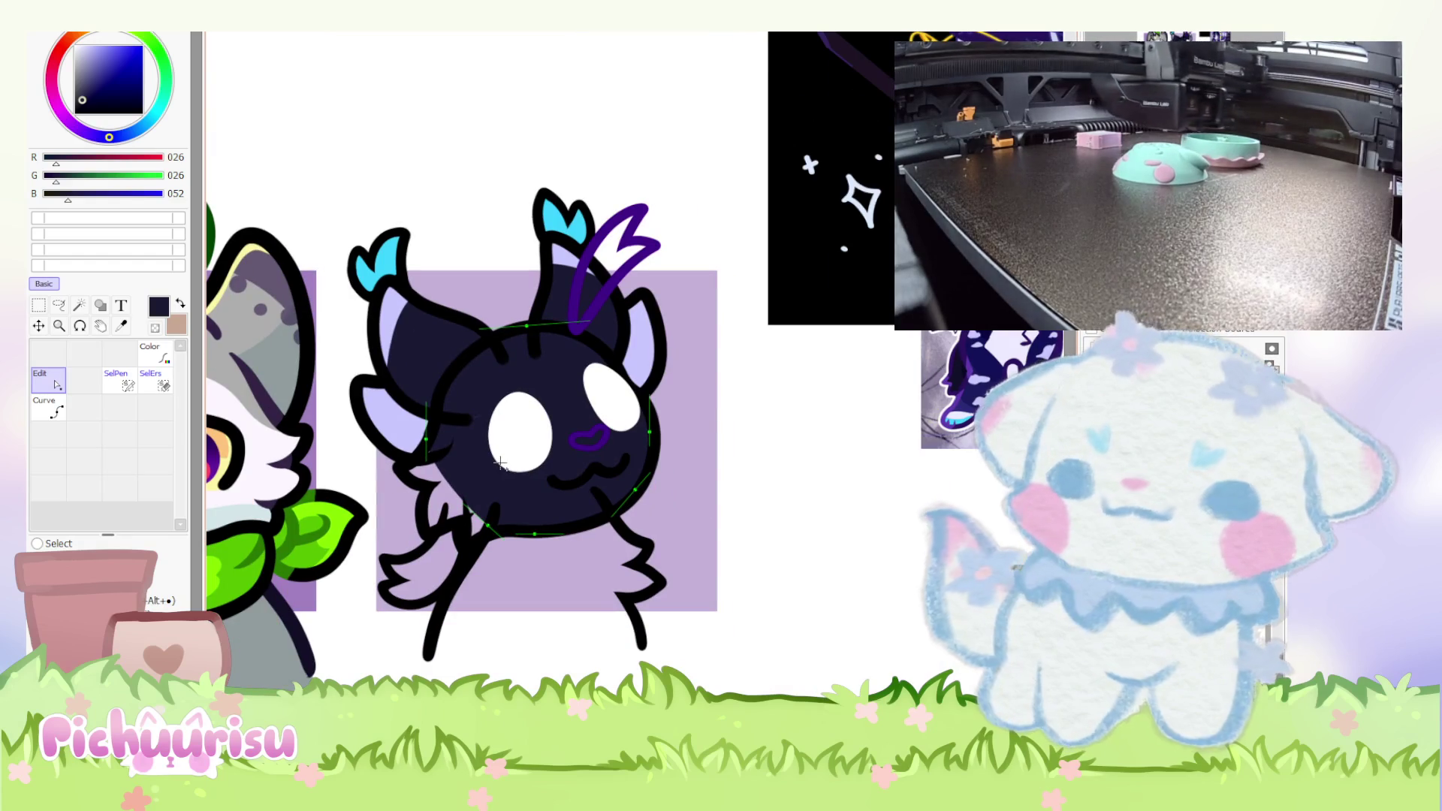
scroll(500, 464, up, 2)
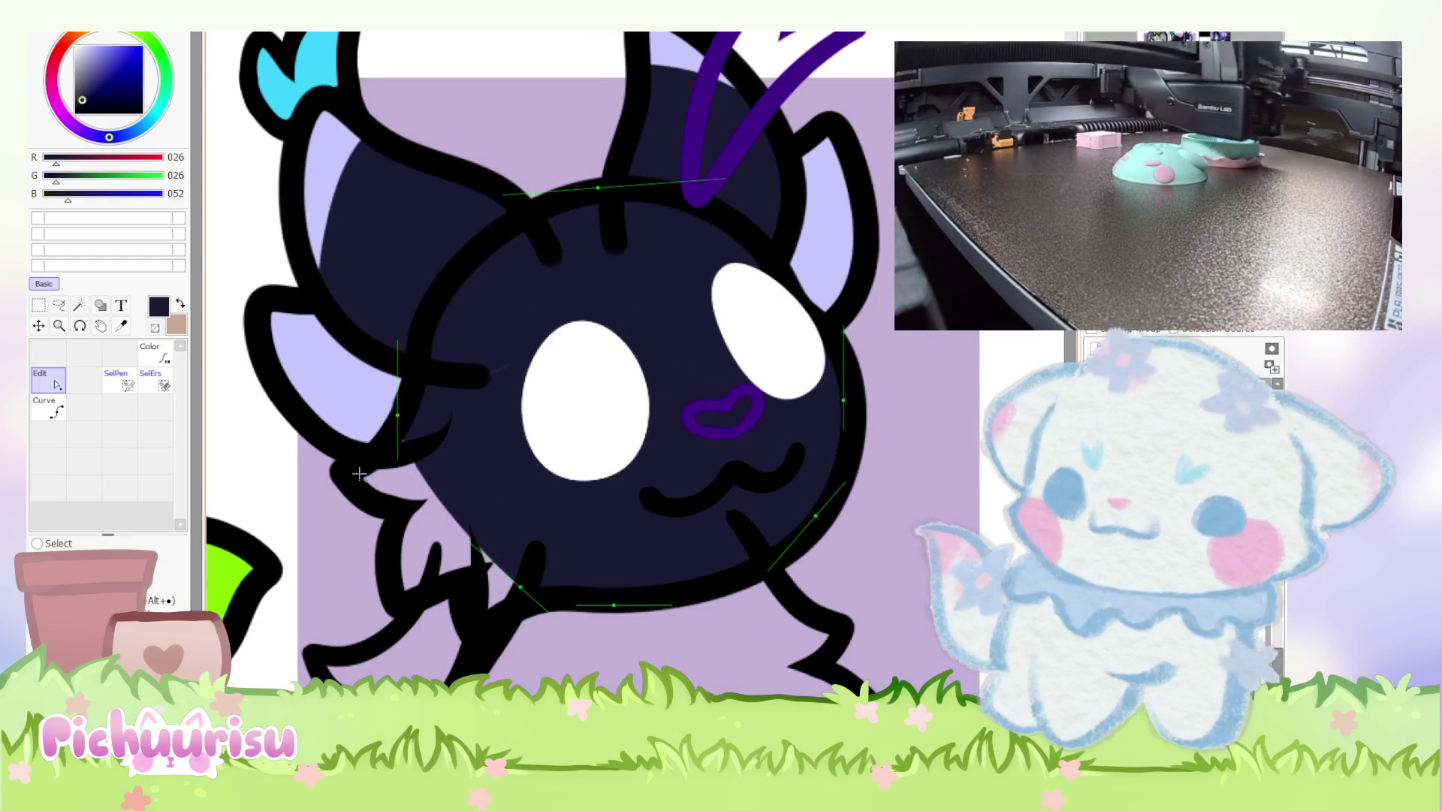
drag(413, 418, 422, 428)
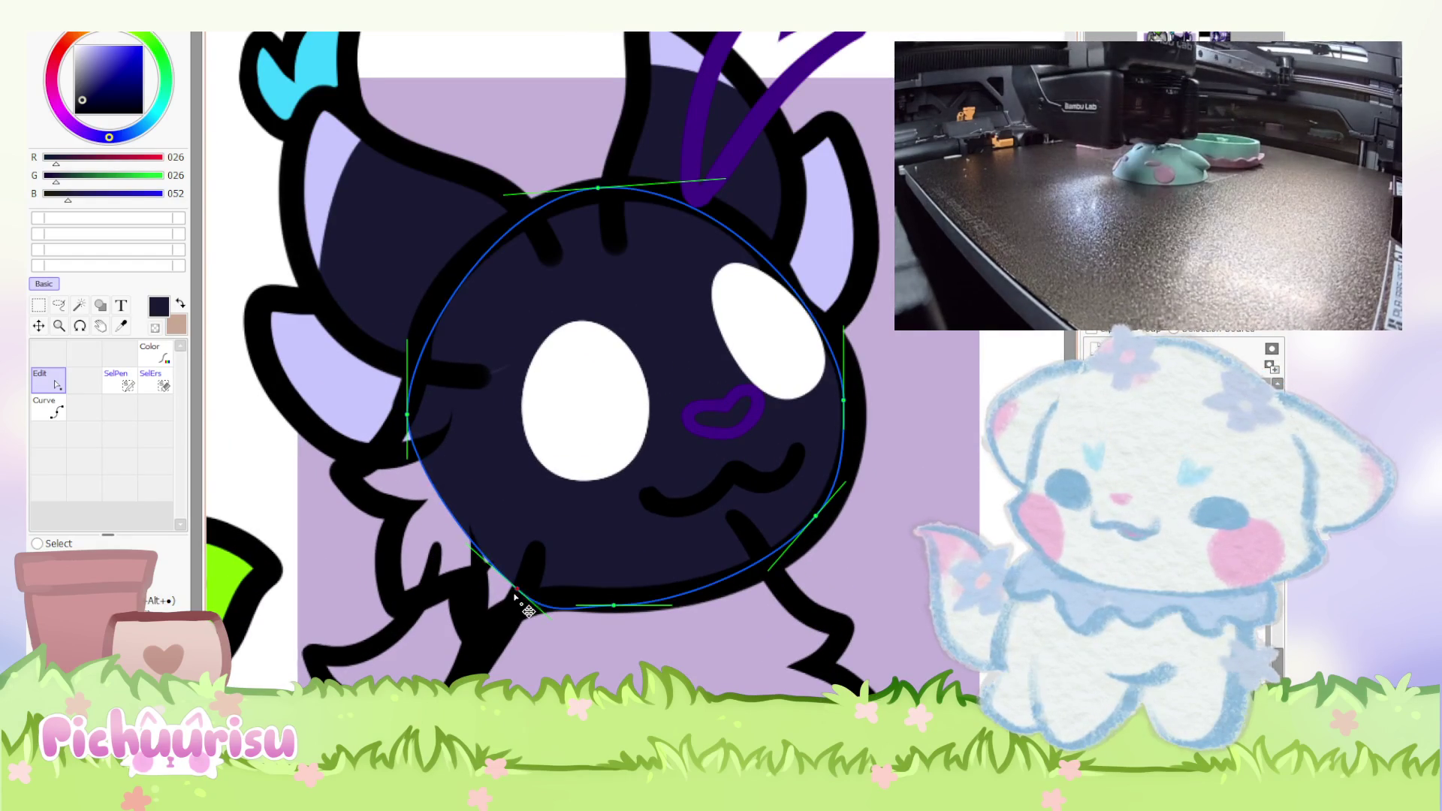
scroll(550, 561, down, 2)
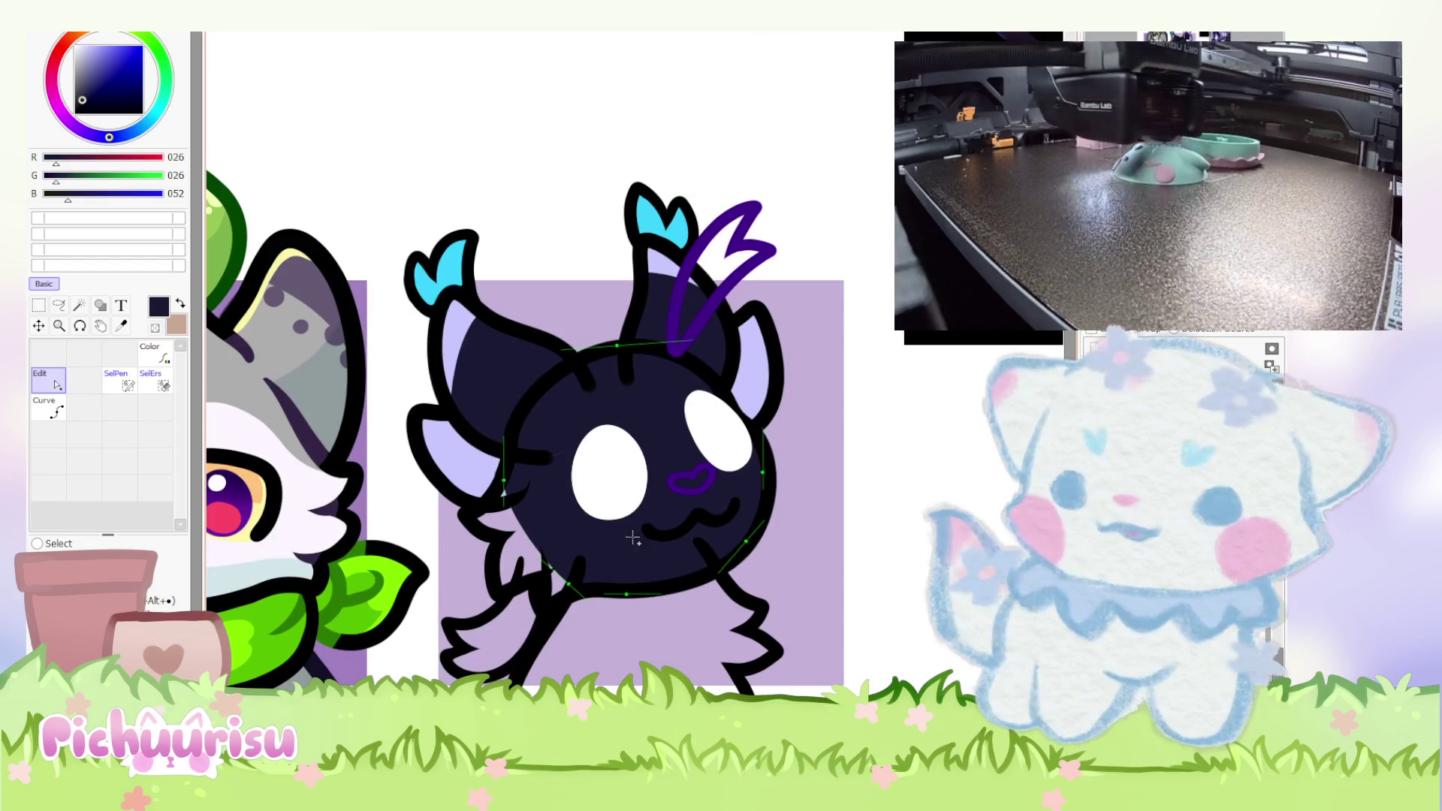
Paint dark navy over the spiky outline beside the face, then undo it.
key(n)
scroll(564, 548, up, 2)
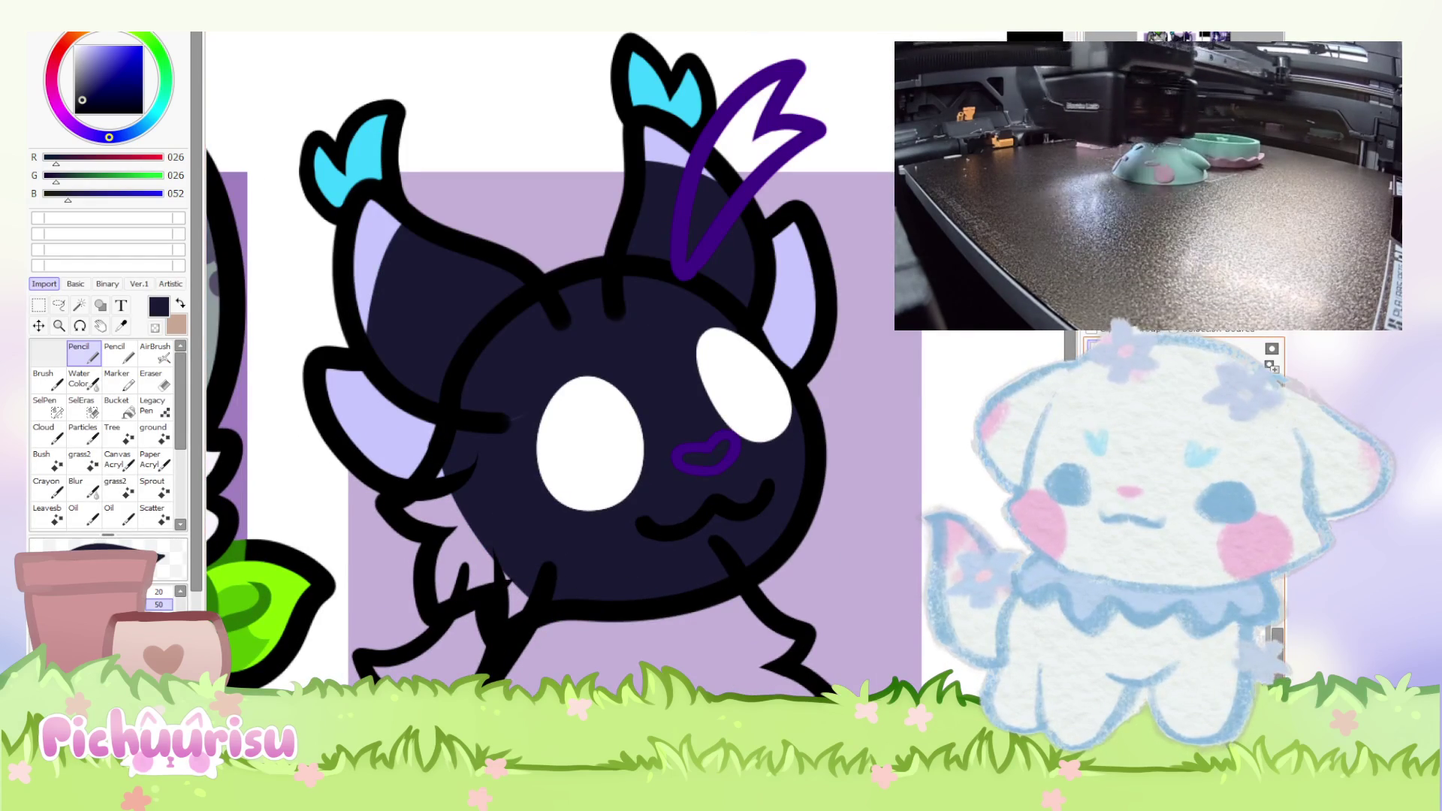
scroll(483, 515, up, 1)
scroll(351, 504, up, 2)
mouse_move(351, 505)
mouse_down()
mouse_move(345, 483)
mouse_move(480, 401)
mouse_up()
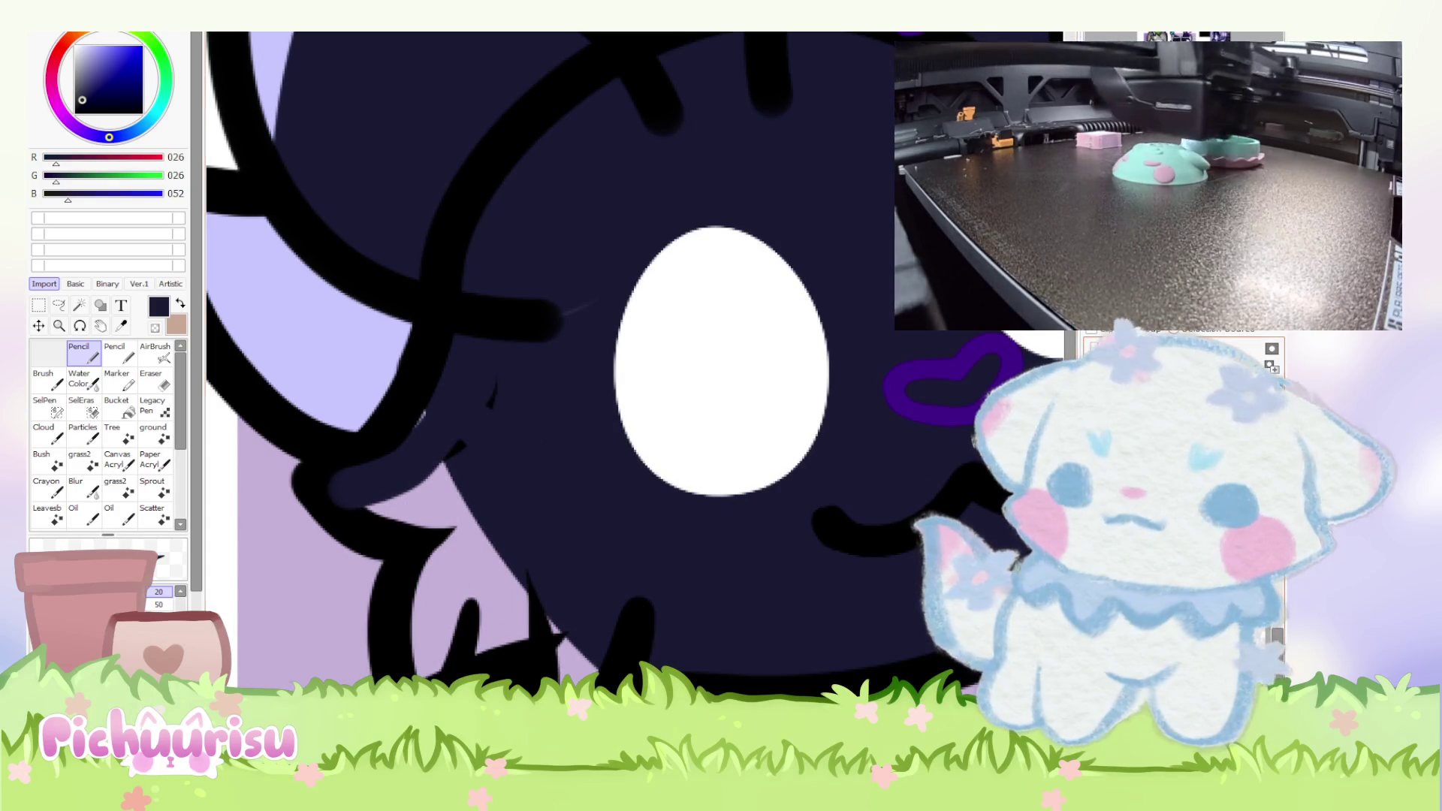
key(ctrl+z)
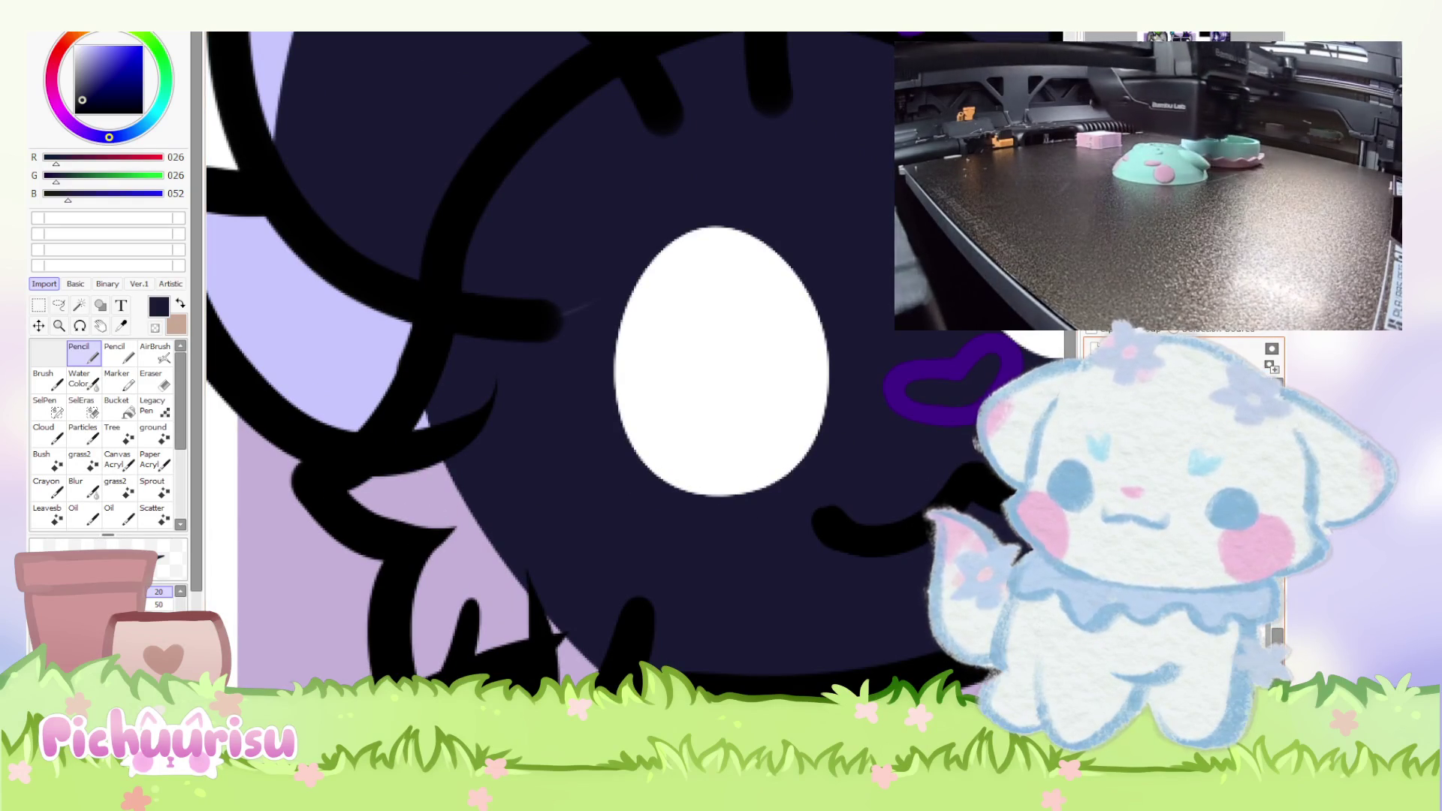
Undo and redo to restore the black zigzag leg strokes.
scroll(699, 458, down, 2)
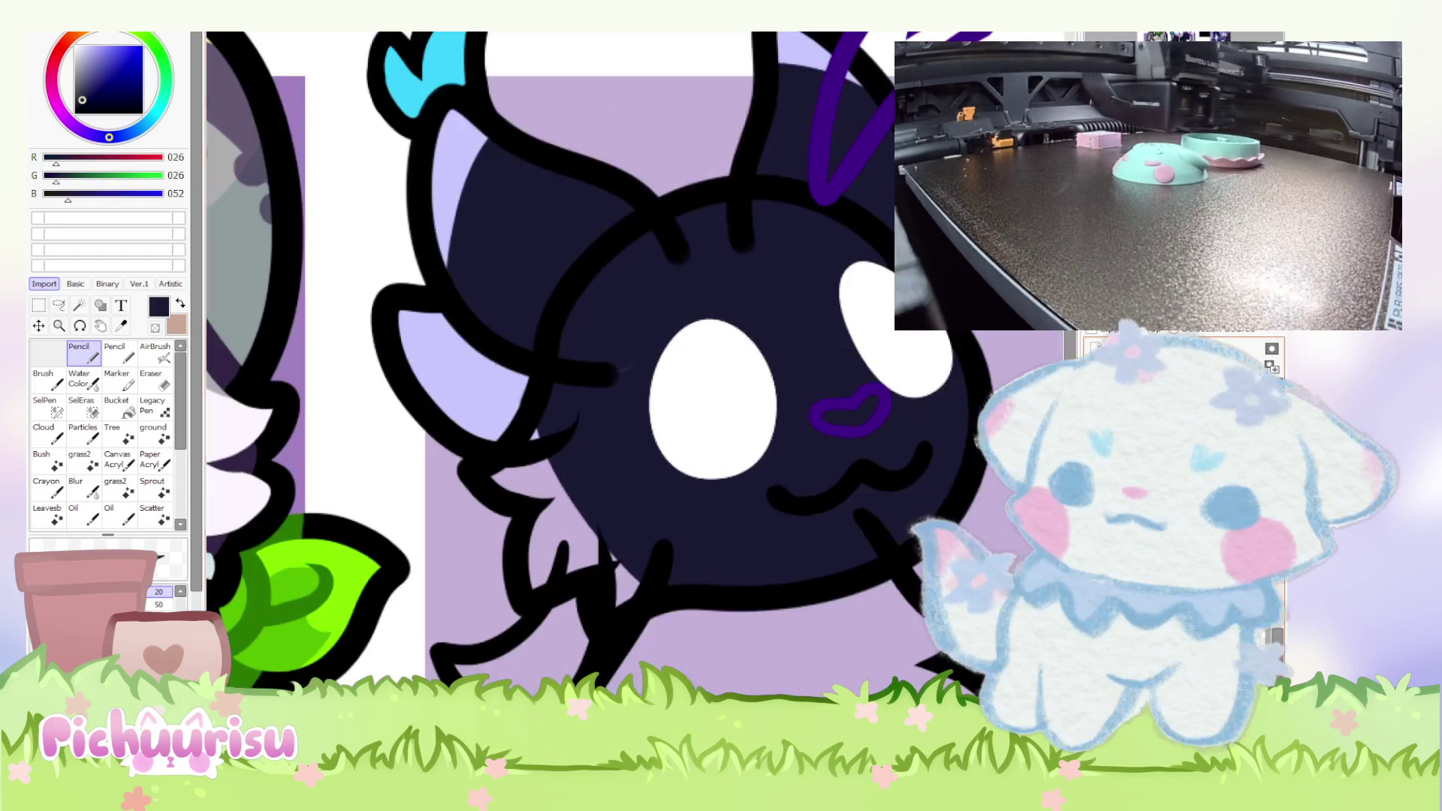
scroll(567, 421, down, 2)
key(ctrl+z)
key(ctrl+y)
scroll(588, 539, up, 2)
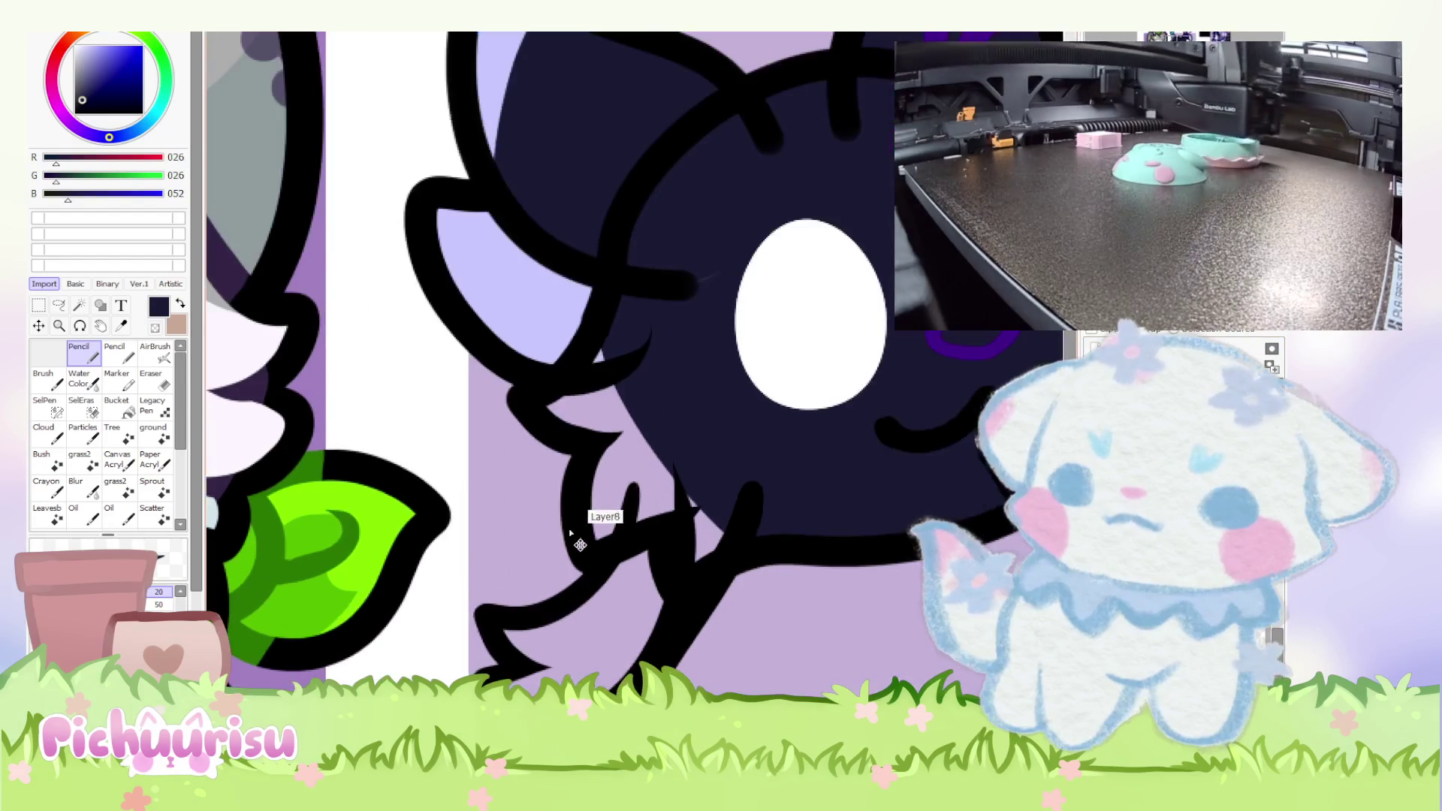
scroll(588, 539, down, 4)
scroll(573, 579, up, 1)
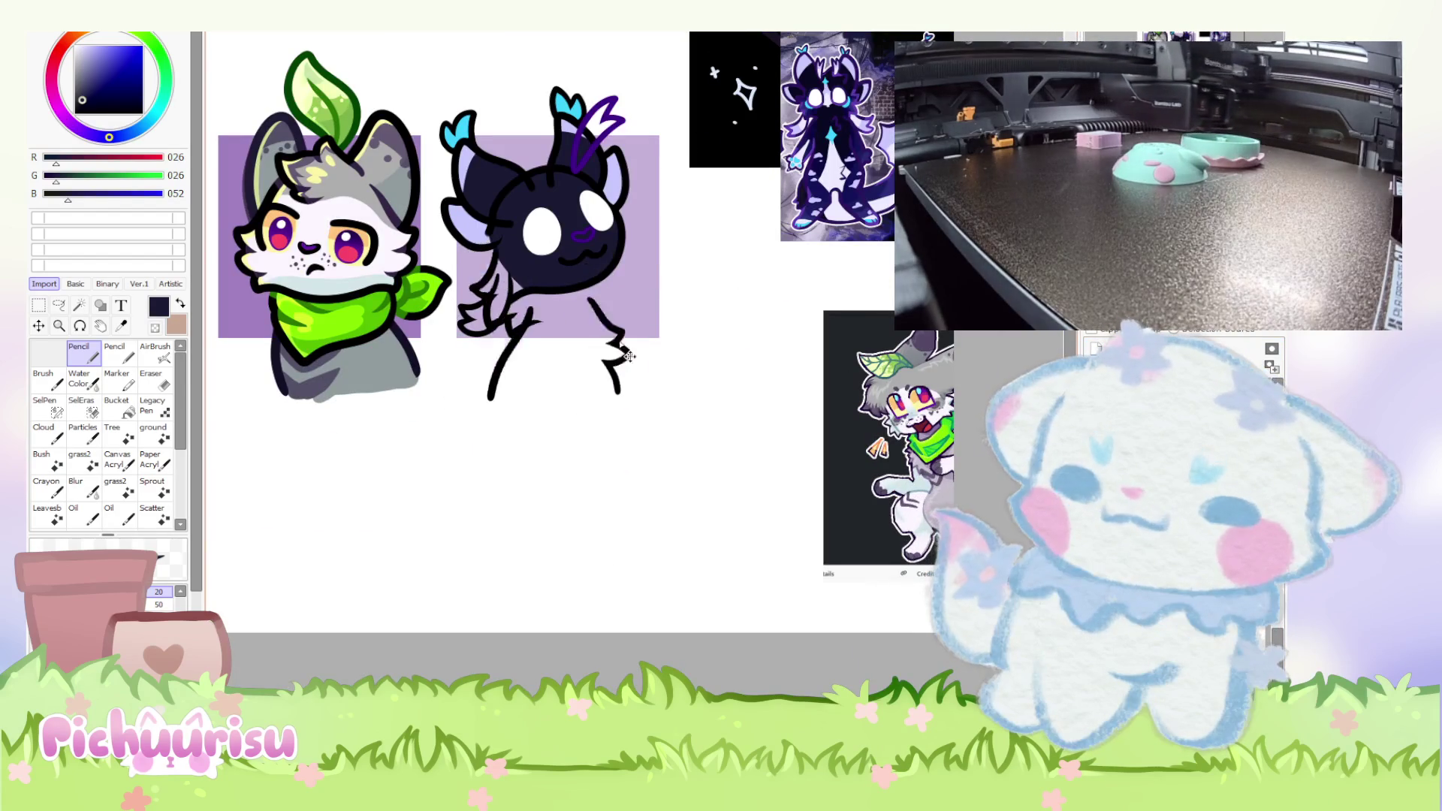
key(ctrl+y)
scroll(587, 402, up, 4)
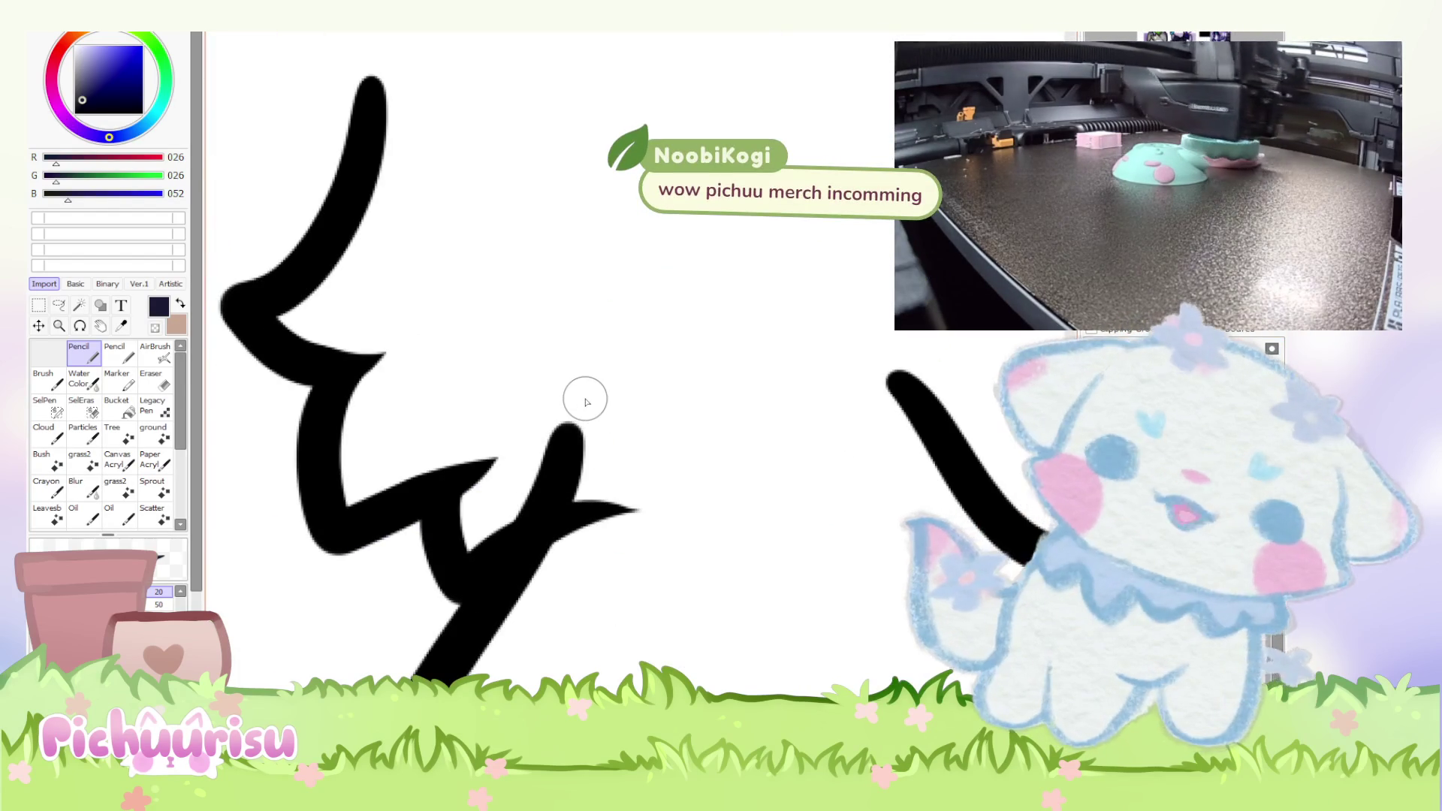
Erase notches into part of the left black zigzag stroke with the Eraser.
key(e)
scroll(587, 402, down, 1)
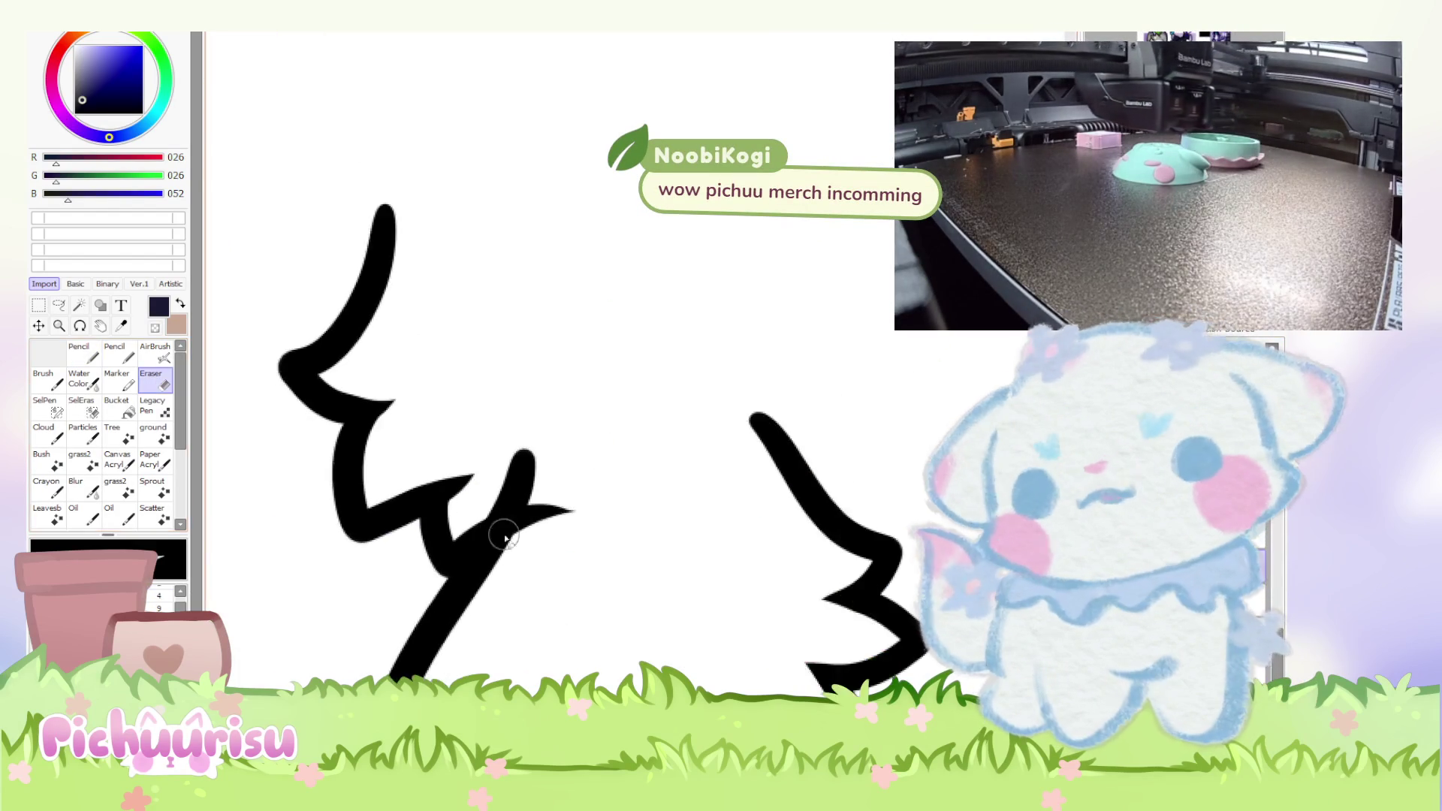
scroll(554, 454, up, 1)
mouse_move(554, 454)
mouse_down()
mouse_move(549, 426)
mouse_move(537, 526)
mouse_move(599, 476)
mouse_move(418, 548)
mouse_move(405, 571)
mouse_move(483, 477)
mouse_move(403, 579)
mouse_move(471, 489)
mouse_move(452, 522)
mouse_up()
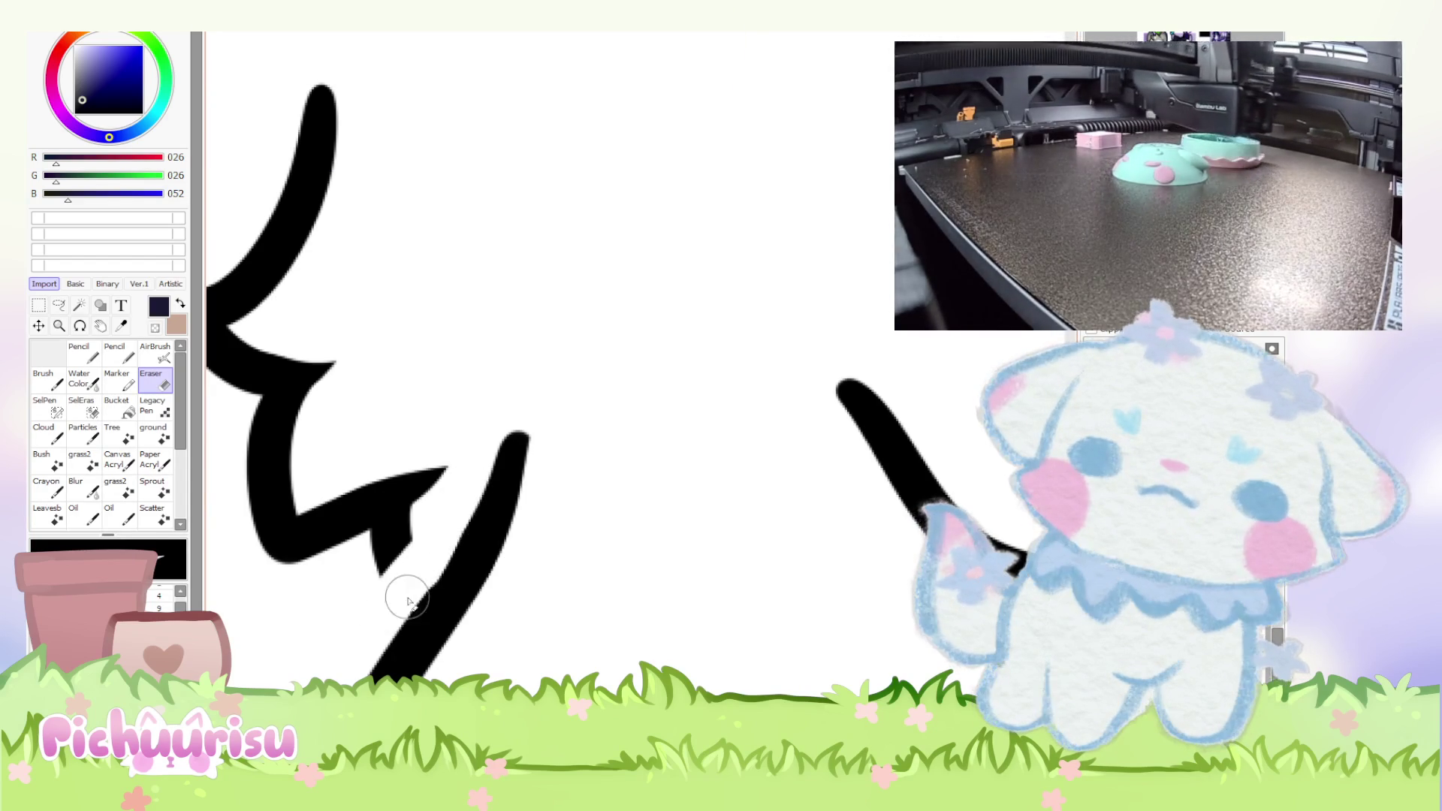
Set the colour to pure black (0/0/0), then erase the zigzag's lower branch and undo it.
click(75, 113)
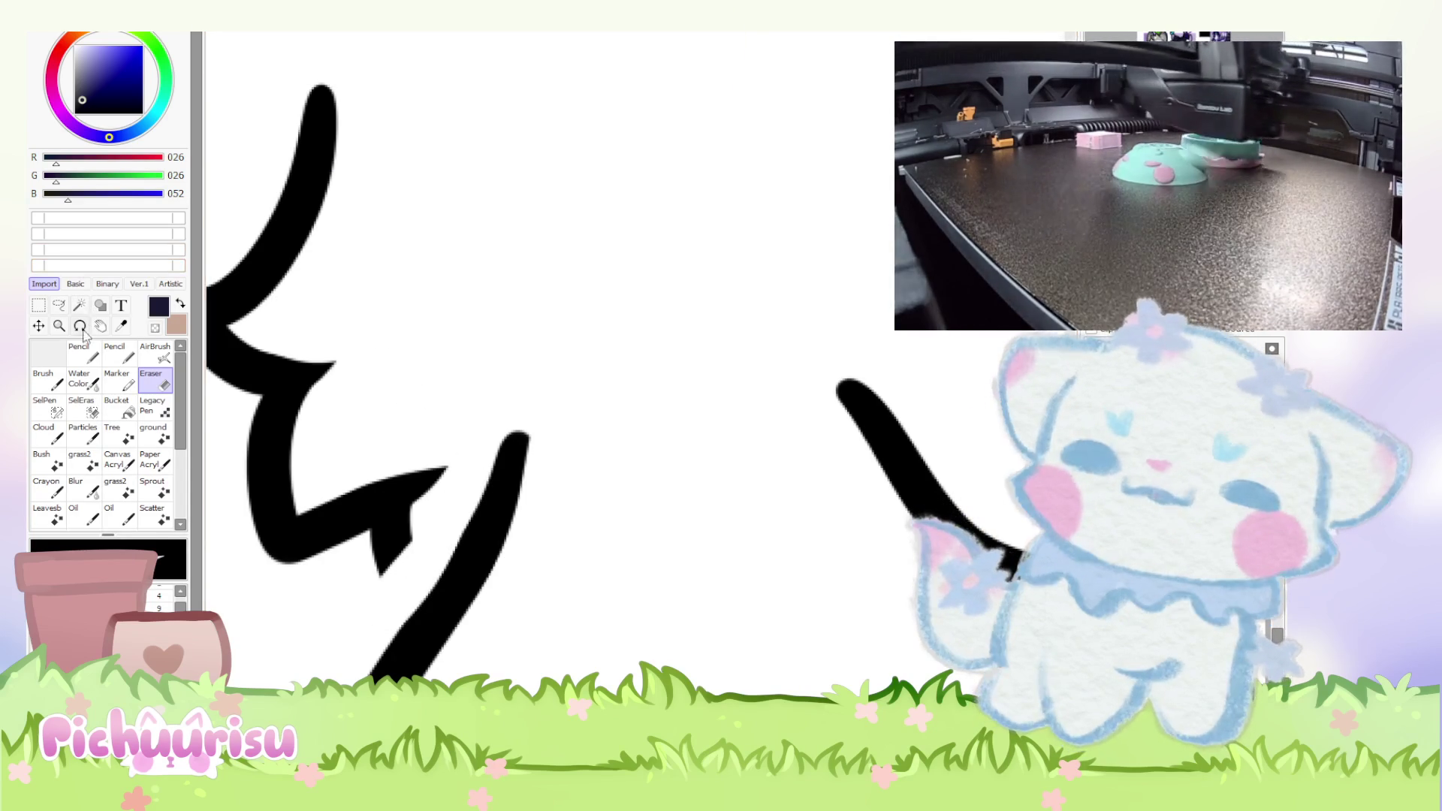
mouse_move(483, 484)
mouse_down()
mouse_move(421, 601)
mouse_move(451, 522)
mouse_up()
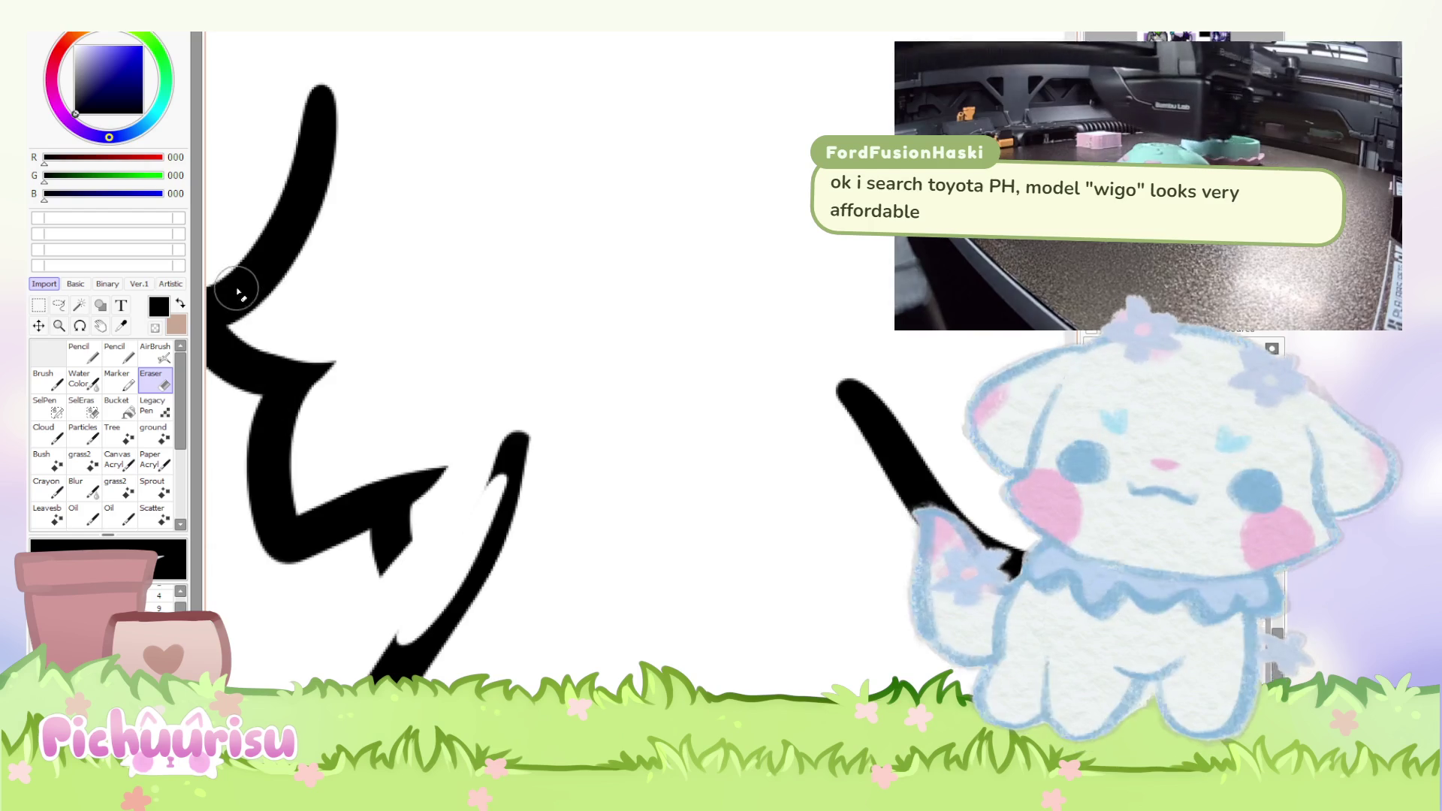
key(ctrl+z)
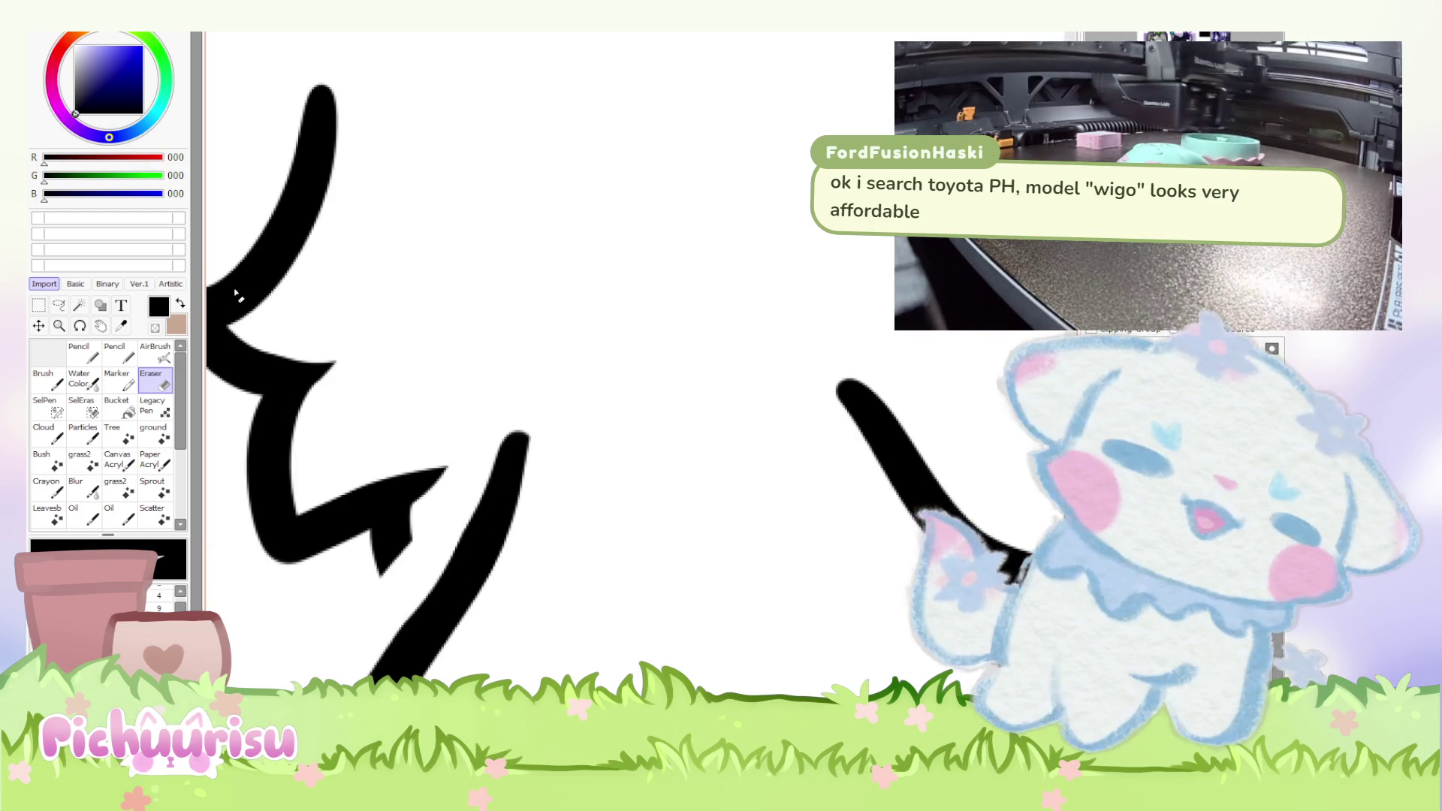
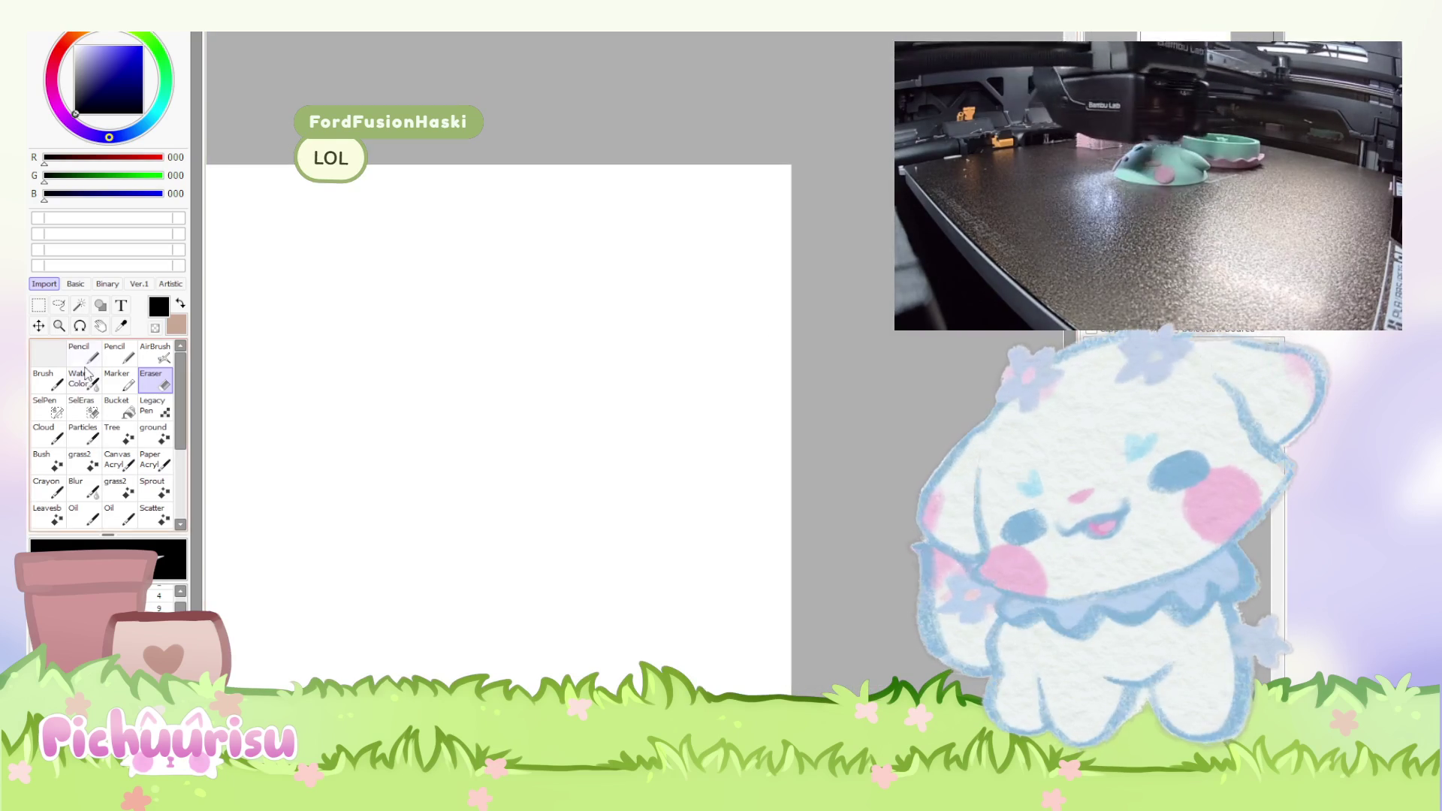
Sketch a dark-blue car outline with two wheels and a bottom line.
drag(391, 449, 410, 443)
drag(608, 453, 645, 456)
mouse_move(447, 478)
mouse_down()
mouse_move(597, 478)
mouse_move(674, 404)
mouse_move(505, 300)
mouse_move(325, 418)
mouse_move(368, 474)
mouse_up()
Scale the car sketch down with Ctrl+T and move it up and to the right.
key(ctrl+t)
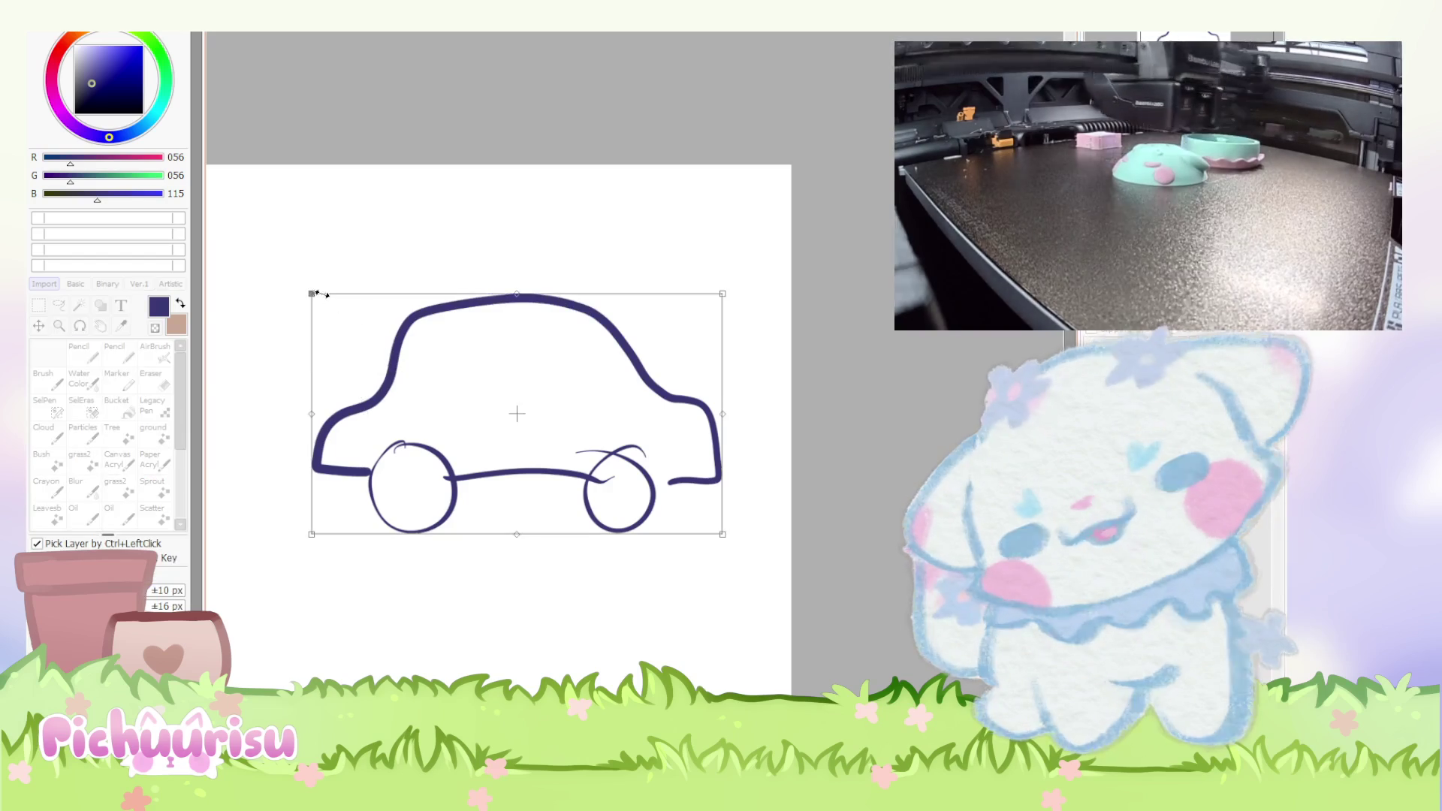
drag(321, 294, 473, 364)
drag(499, 444, 549, 402)
key(Return)
Draw a second car's wheels and joining line to the left of the first.
drag(454, 442, 444, 444)
mouse_move(326, 439)
mouse_down()
mouse_move(434, 449)
mouse_move(453, 397)
mouse_move(335, 347)
mouse_move(285, 448)
mouse_up()
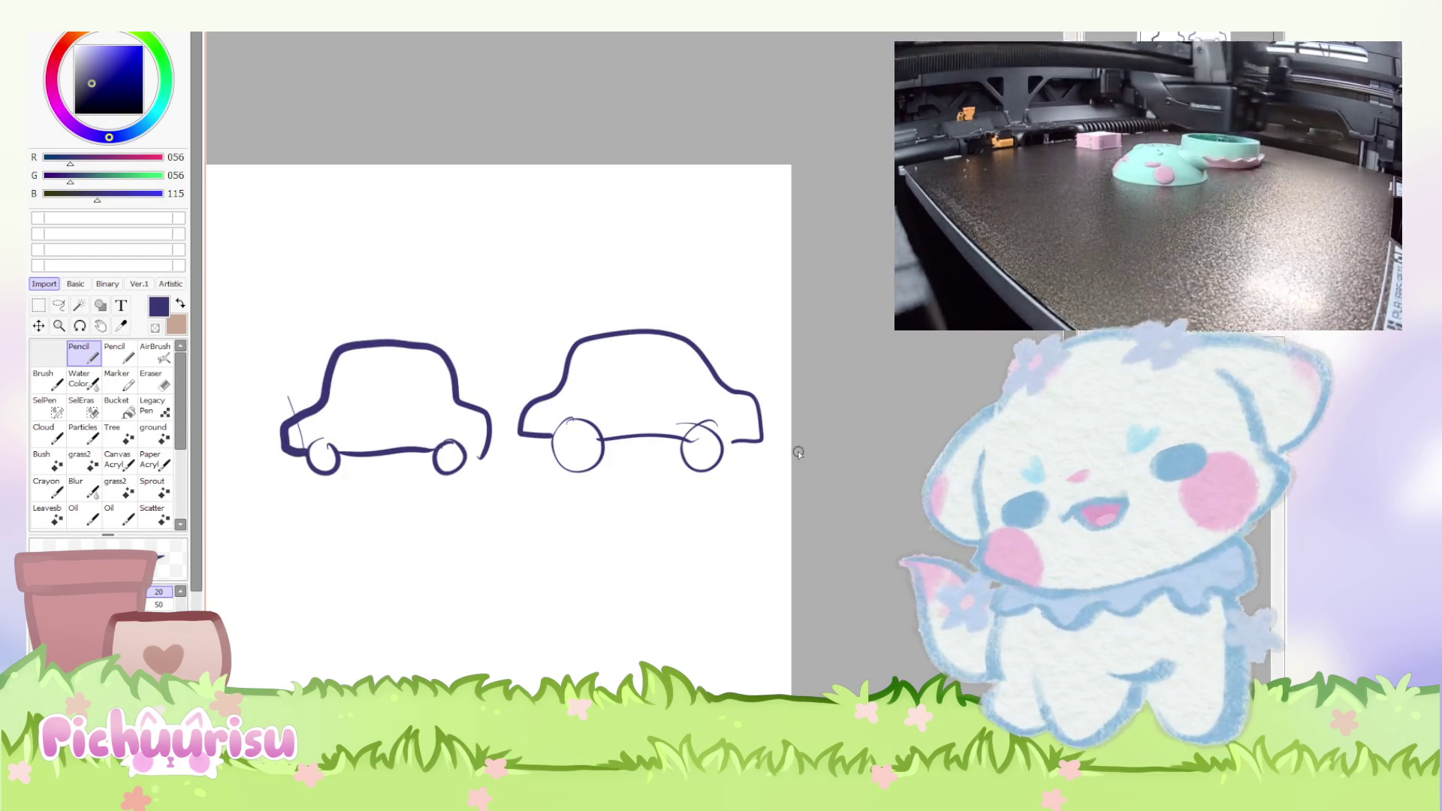
scroll(721, 451, down, 3)
scroll(718, 462, up, 2)
scroll(718, 462, up, 2)
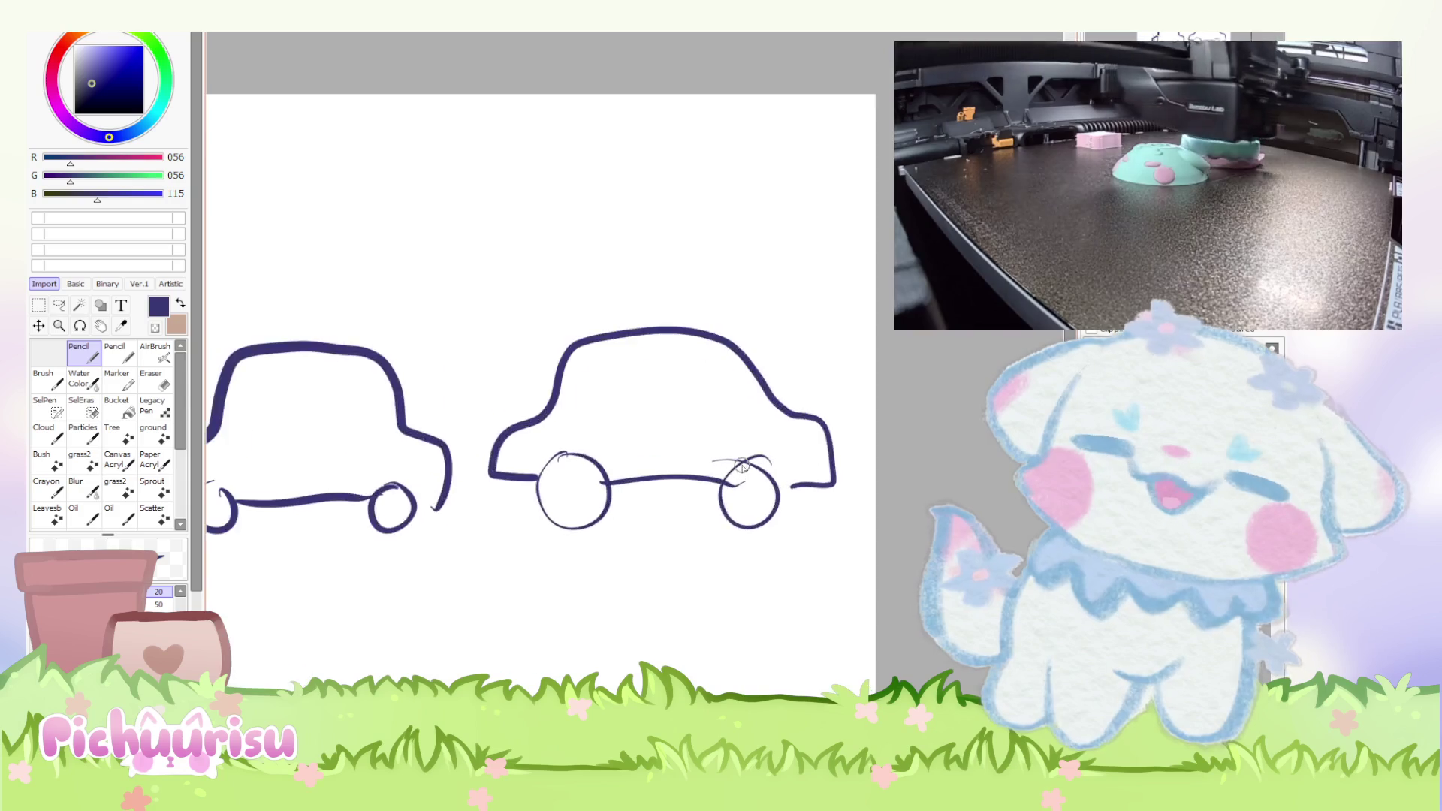
scroll(721, 463, down, 2)
scroll(742, 468, up, 1)
scroll(742, 467, down, 2)
scroll(650, 471, up, 2)
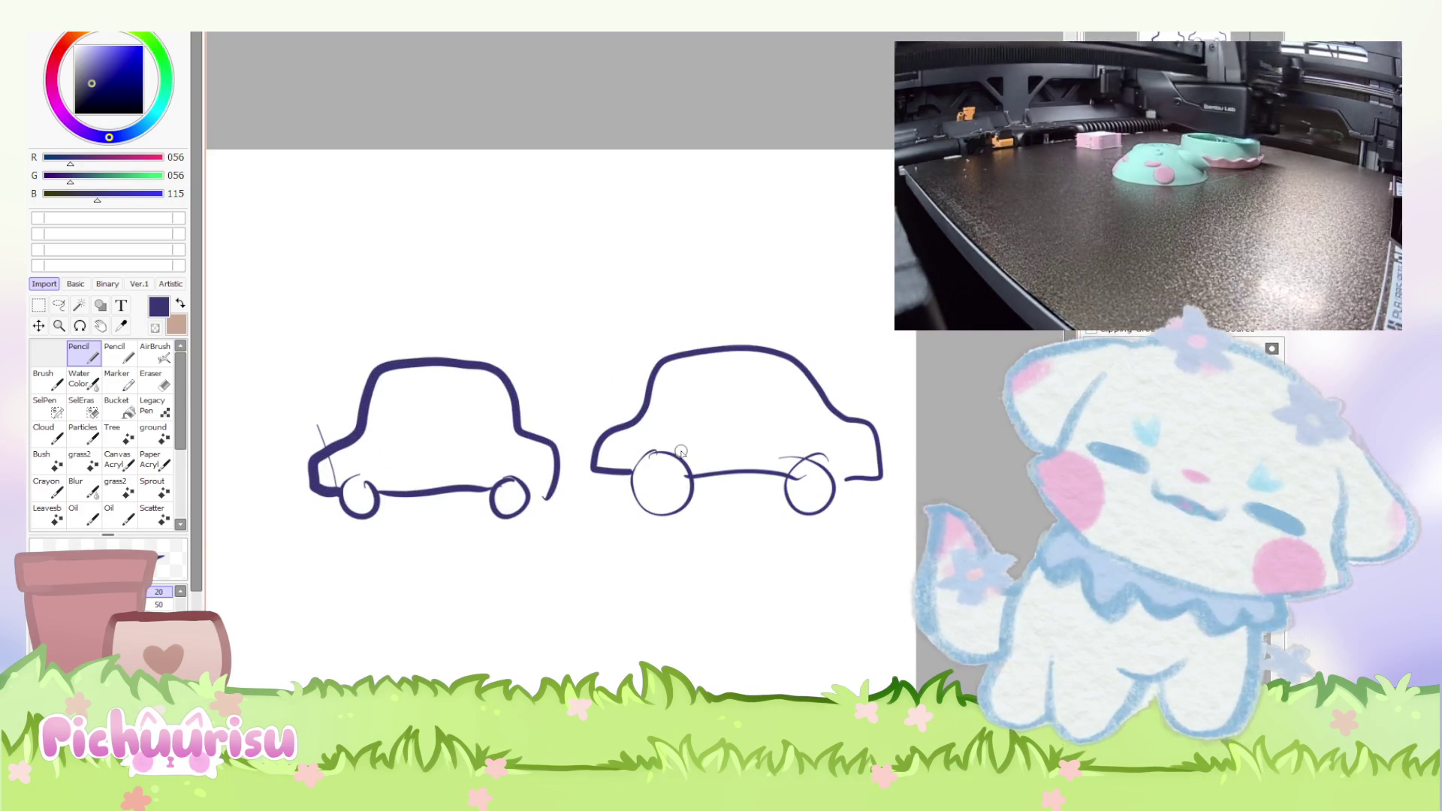
scroll(798, 449, down, 2)
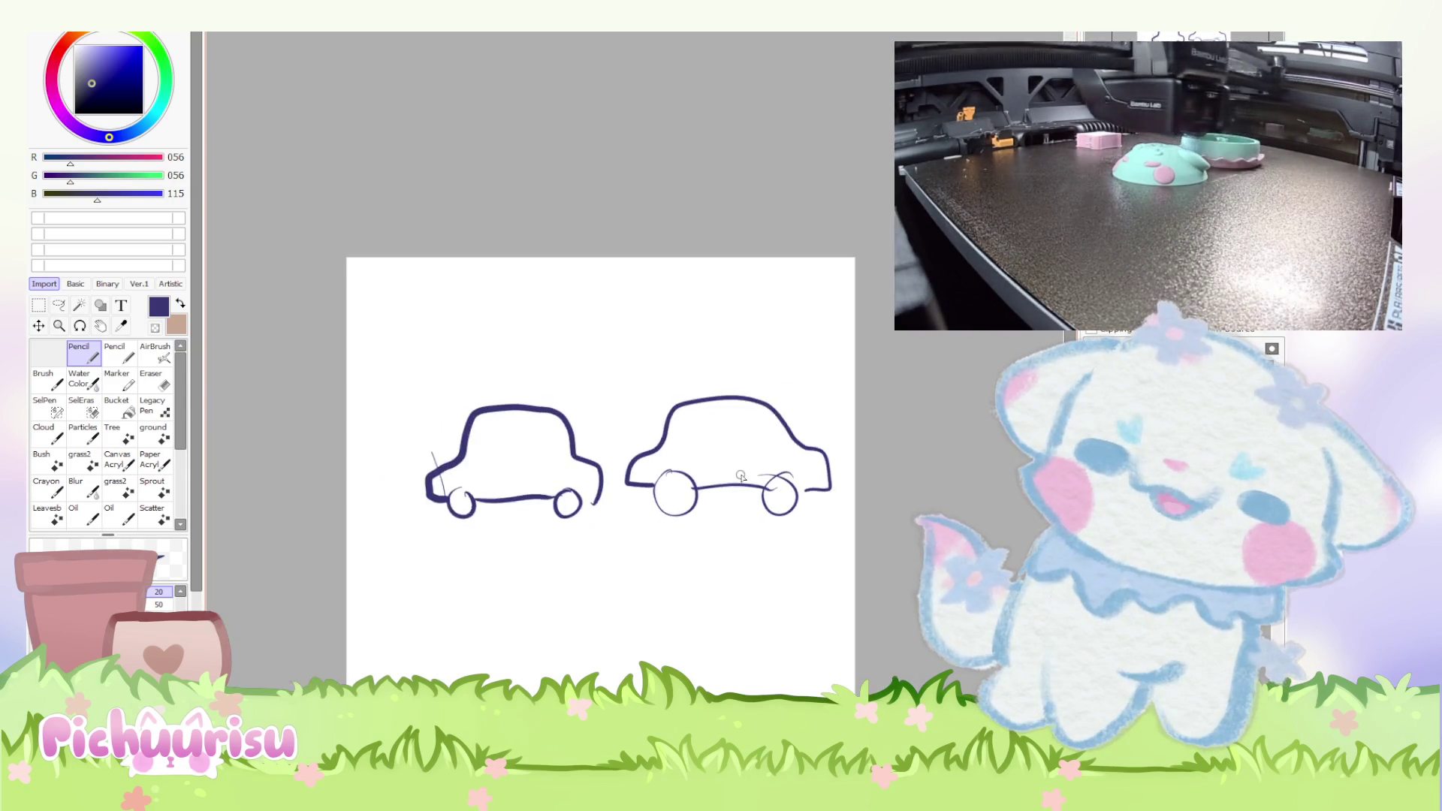
scroll(741, 475, up, 2)
scroll(741, 475, down, 1)
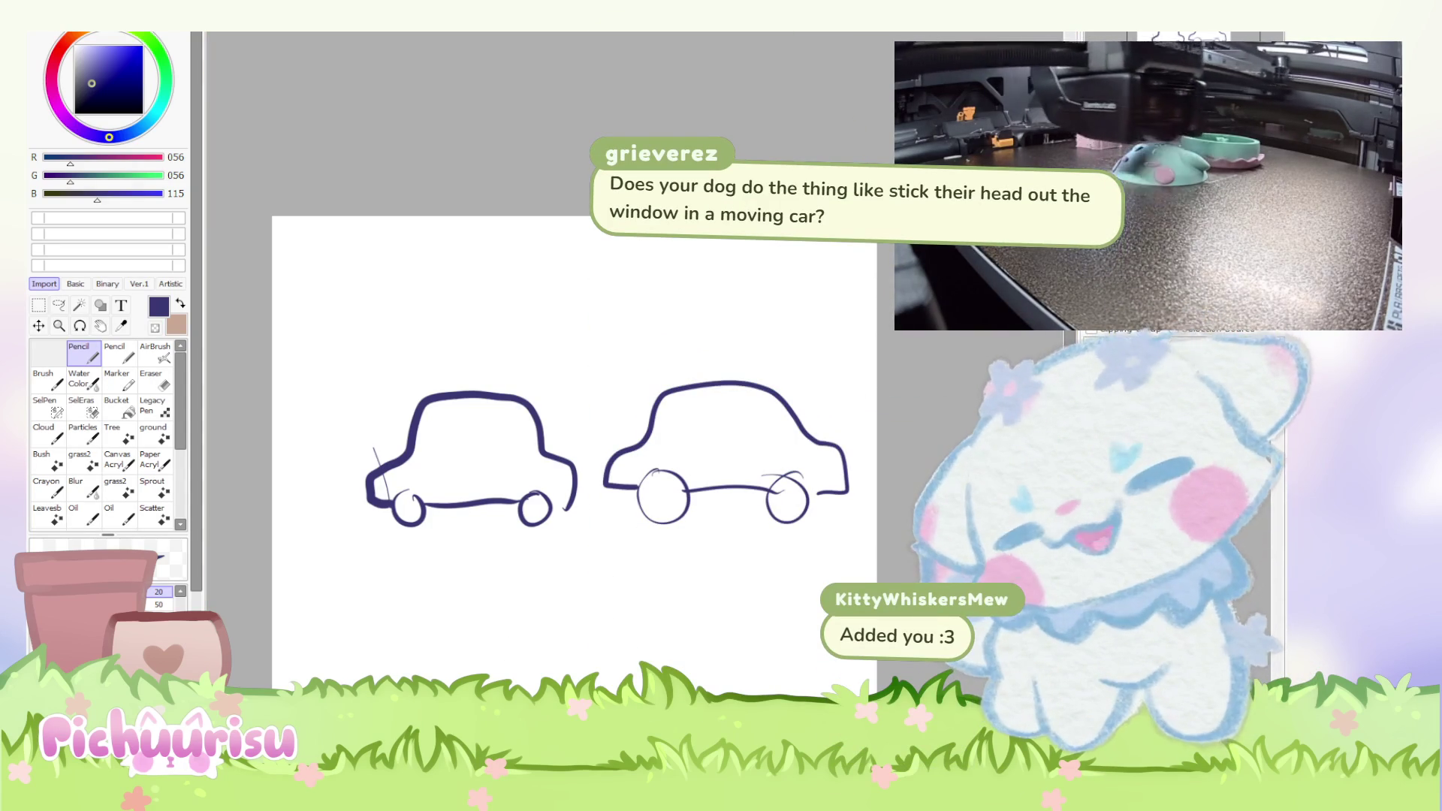
Zoom out on the canvas so the two car sketches no longer show.
scroll(424, 441, down, 1)
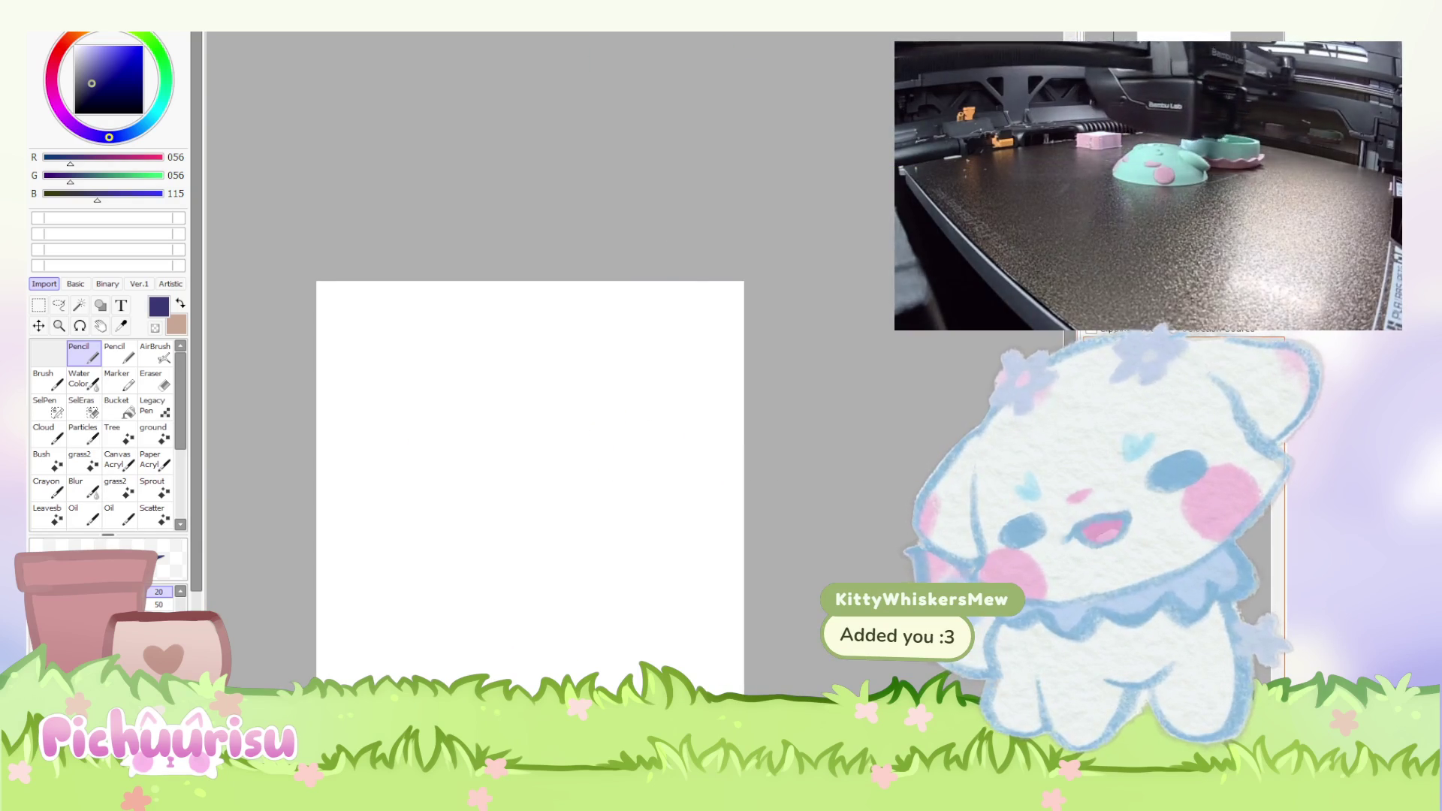
Draw a big car outline with roof, front, bottom edge and a wheel.
scroll(576, 446, up, 1)
scroll(583, 425, down, 1)
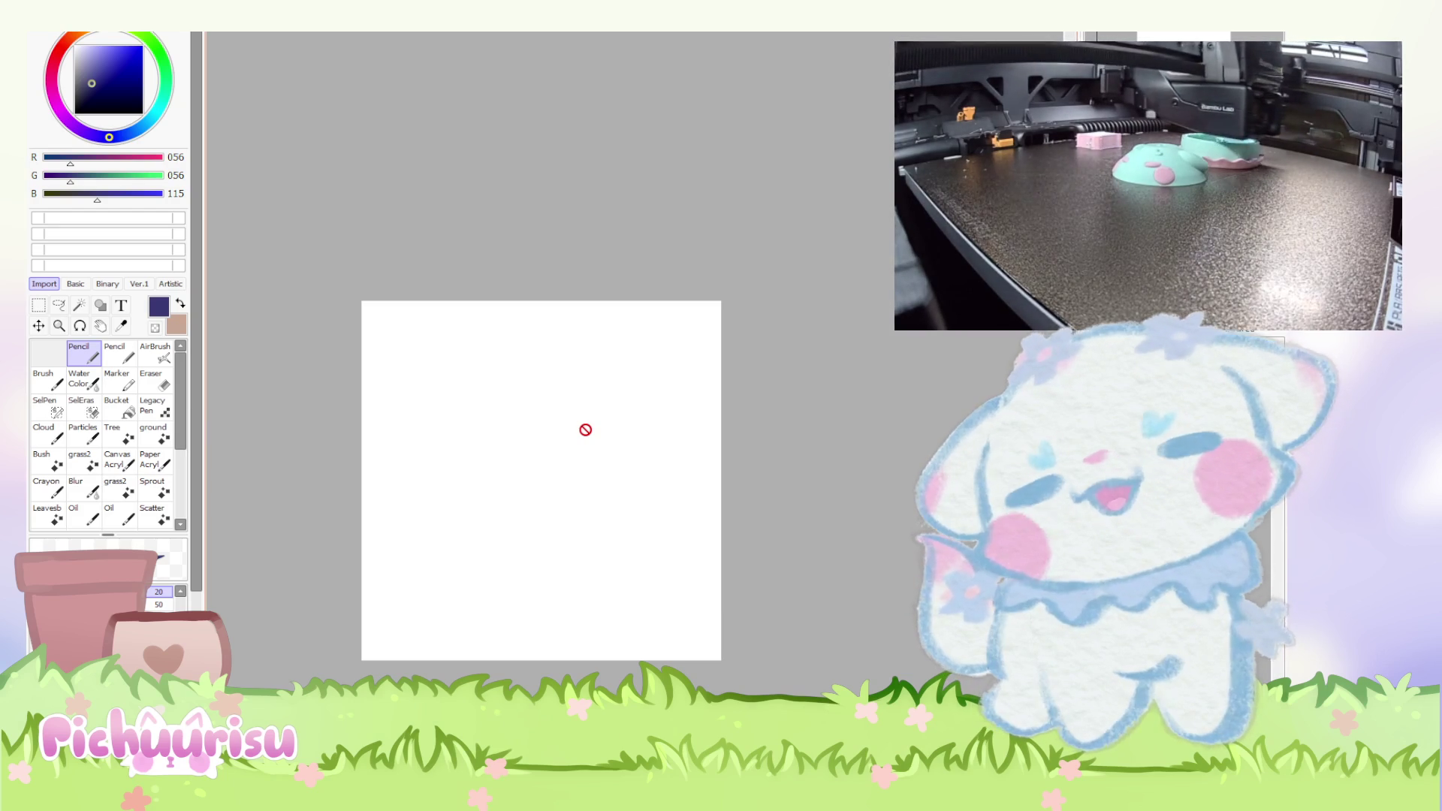
scroll(585, 429, up, 2)
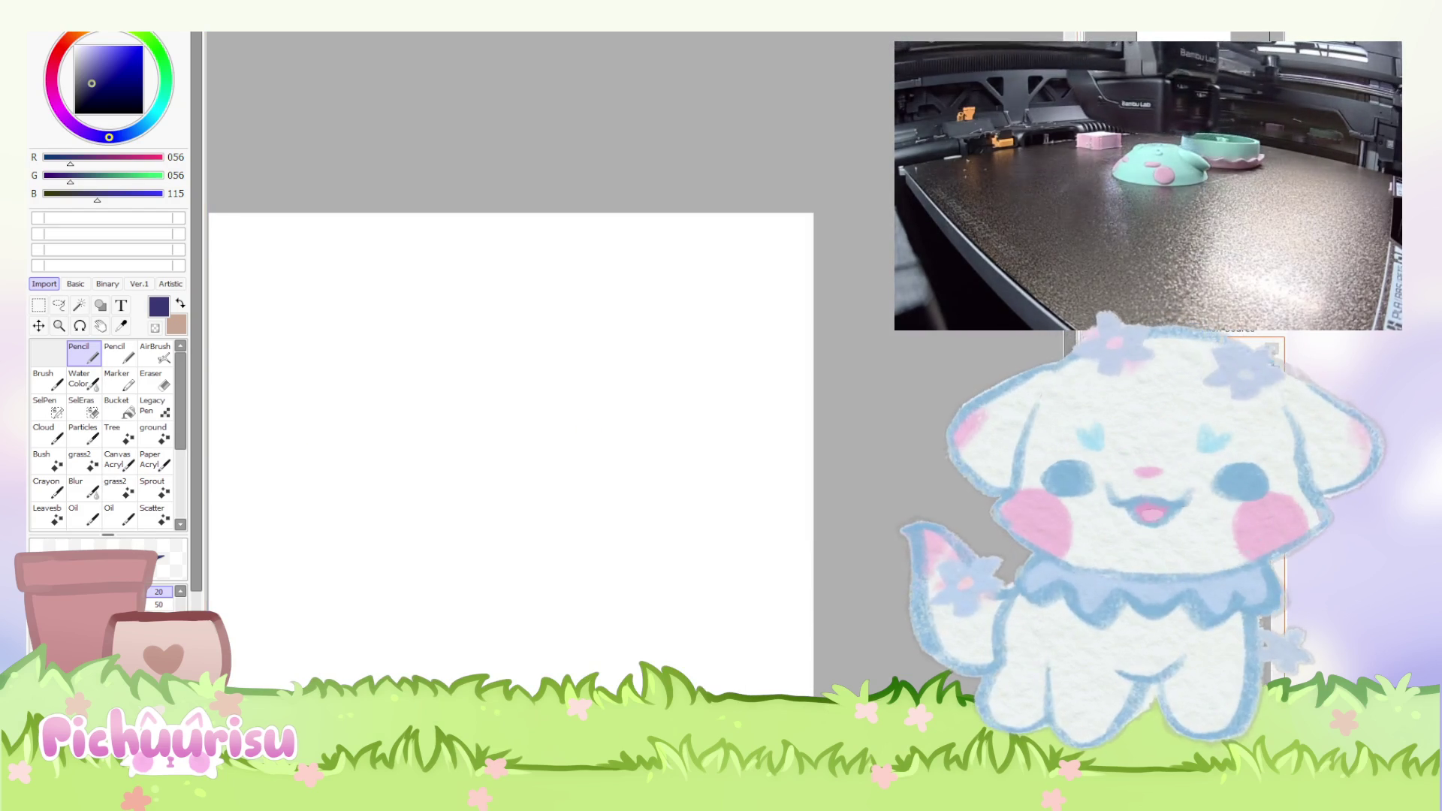
mouse_move(365, 383)
mouse_down()
mouse_move(316, 439)
mouse_move(398, 454)
mouse_move(417, 300)
mouse_move(632, 382)
mouse_move(690, 449)
mouse_up()
mouse_move(361, 437)
mouse_down()
mouse_move(631, 434)
mouse_move(619, 469)
mouse_up()
mouse_move(376, 431)
mouse_down()
mouse_move(336, 434)
mouse_move(392, 449)
mouse_up()
Sketch a small cat leaning out of the car window, with thickened legs and paws.
scroll(515, 393, up, 2)
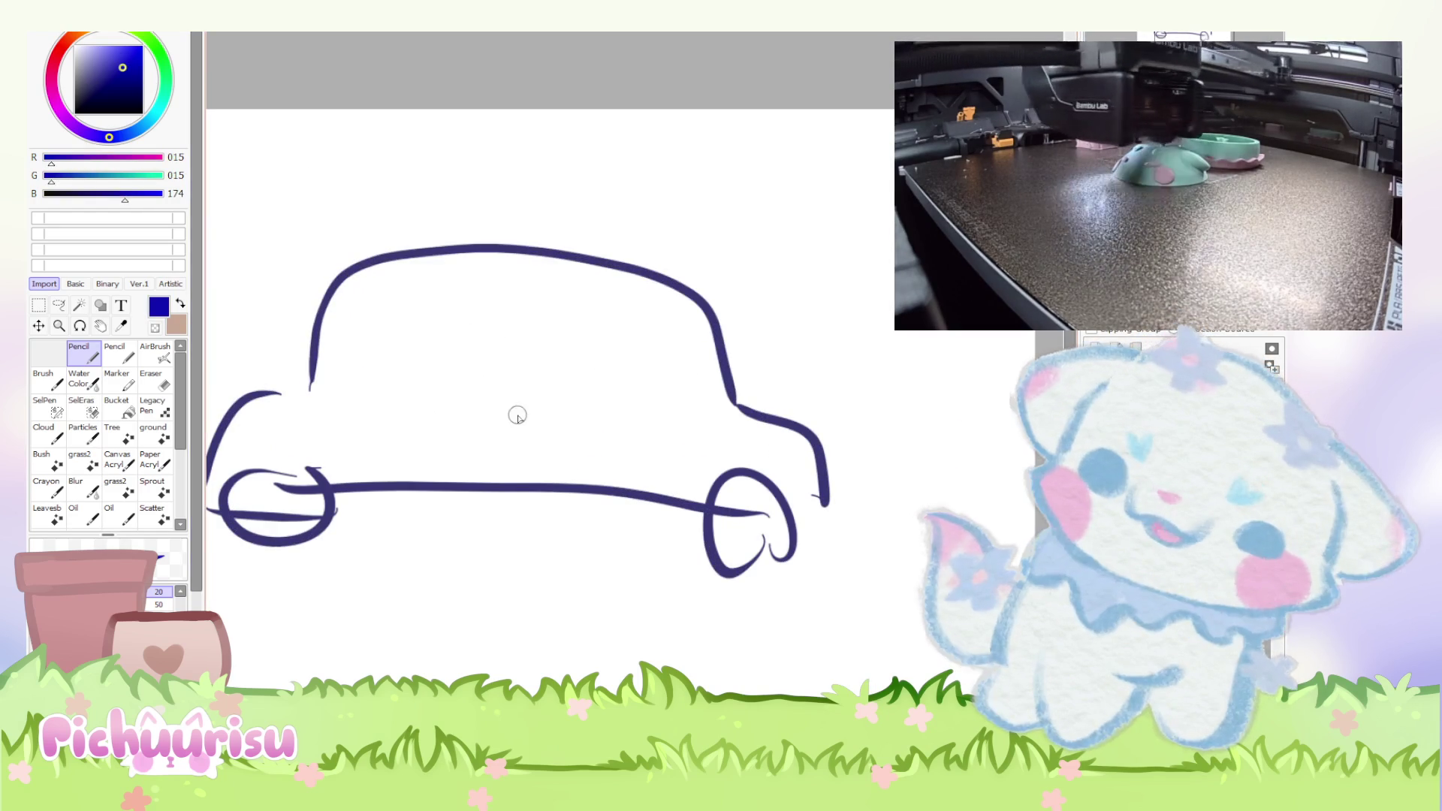
mouse_move(530, 424)
mouse_down()
mouse_move(475, 445)
mouse_move(544, 458)
mouse_move(480, 460)
mouse_move(473, 496)
mouse_move(529, 539)
mouse_up()
mouse_move(481, 488)
mouse_down()
mouse_move(435, 511)
mouse_move(455, 526)
mouse_up()
scroll(458, 480, down, 2)
scroll(457, 480, down, 2)
scroll(473, 473, up, 2)
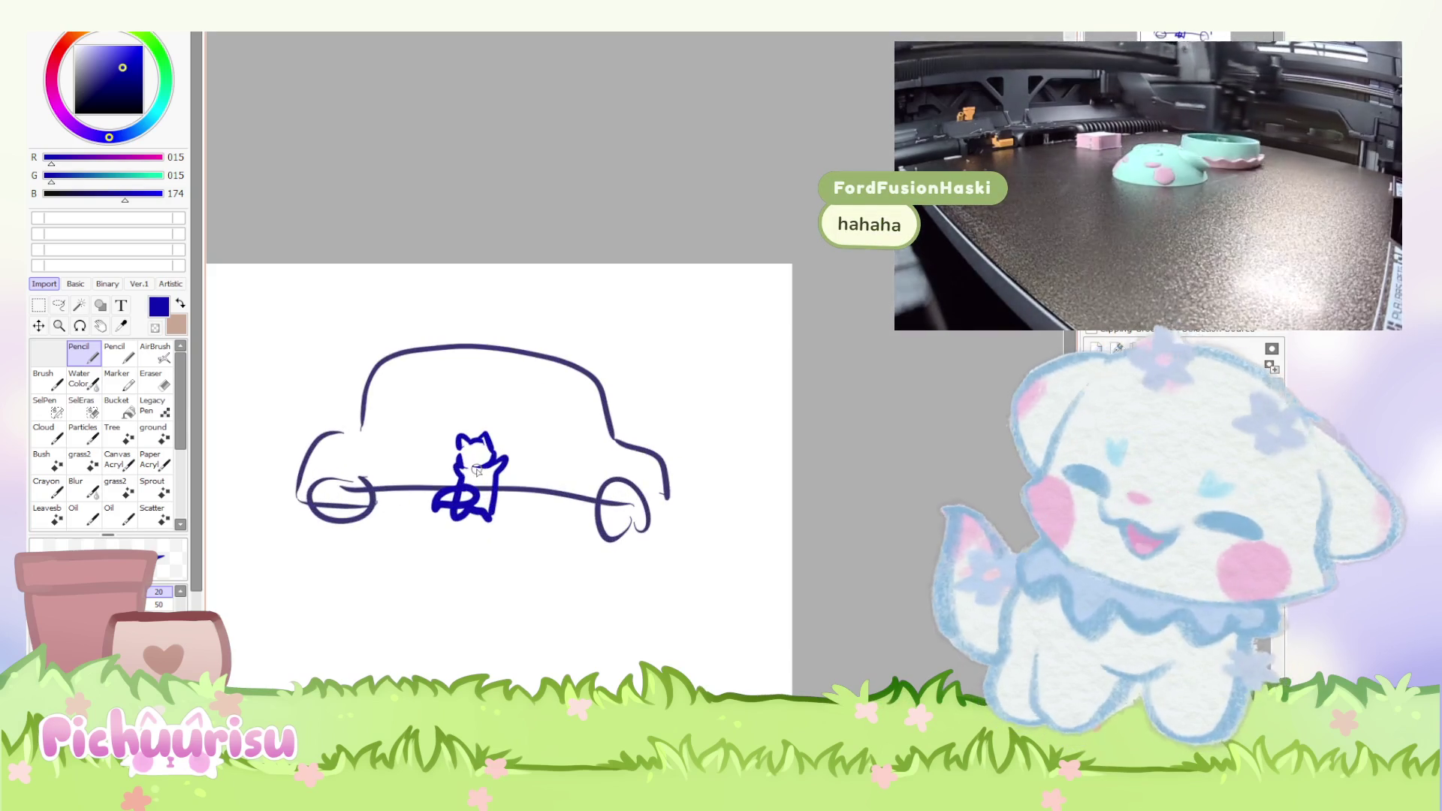
scroll(477, 470, up, 2)
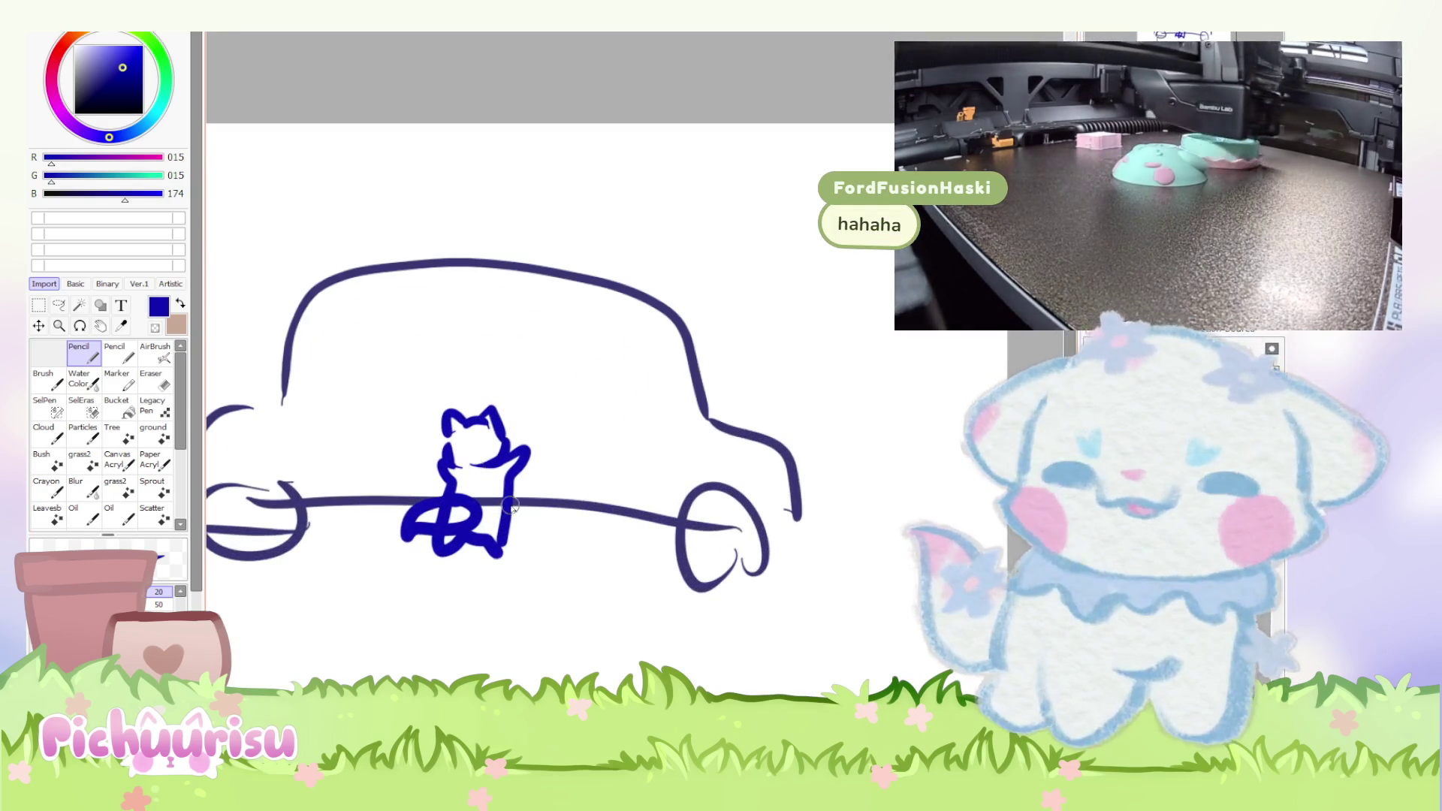
scroll(522, 519, up, 1)
drag(526, 501, 491, 569)
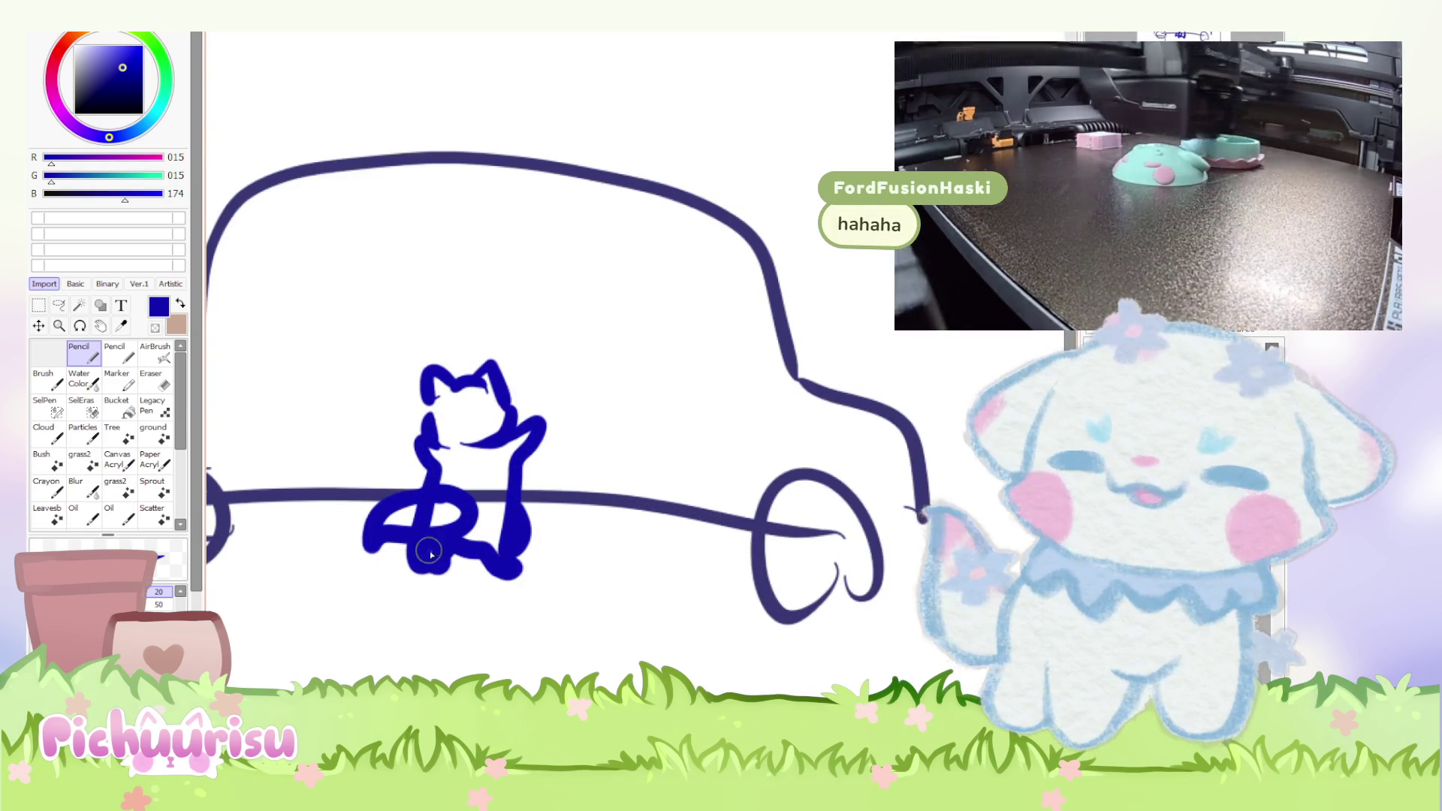
Clear the car and cat sketch, leaving a blank white page.
scroll(421, 548, down, 3)
scroll(406, 541, up, 2)
scroll(447, 497, up, 1)
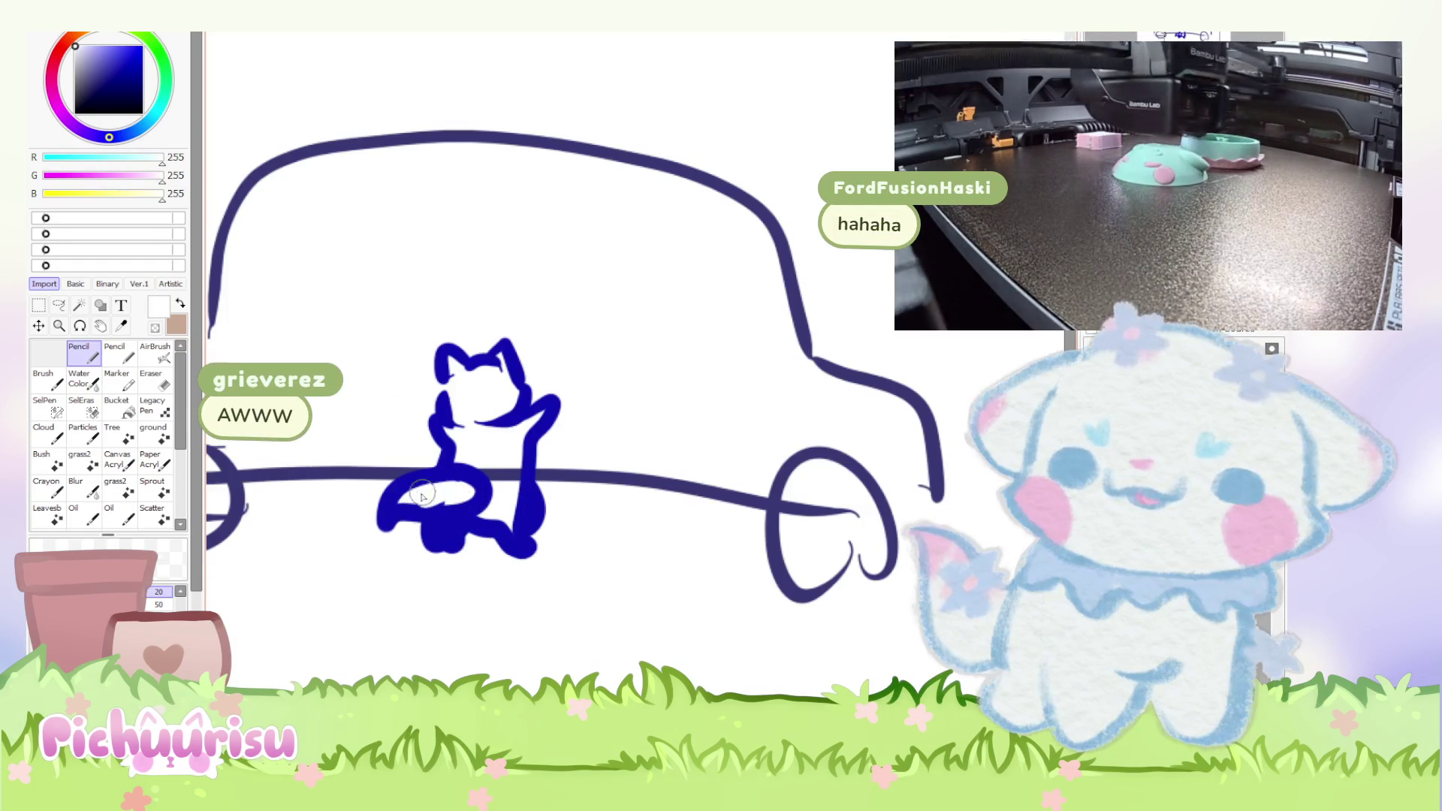
scroll(458, 488, down, 3)
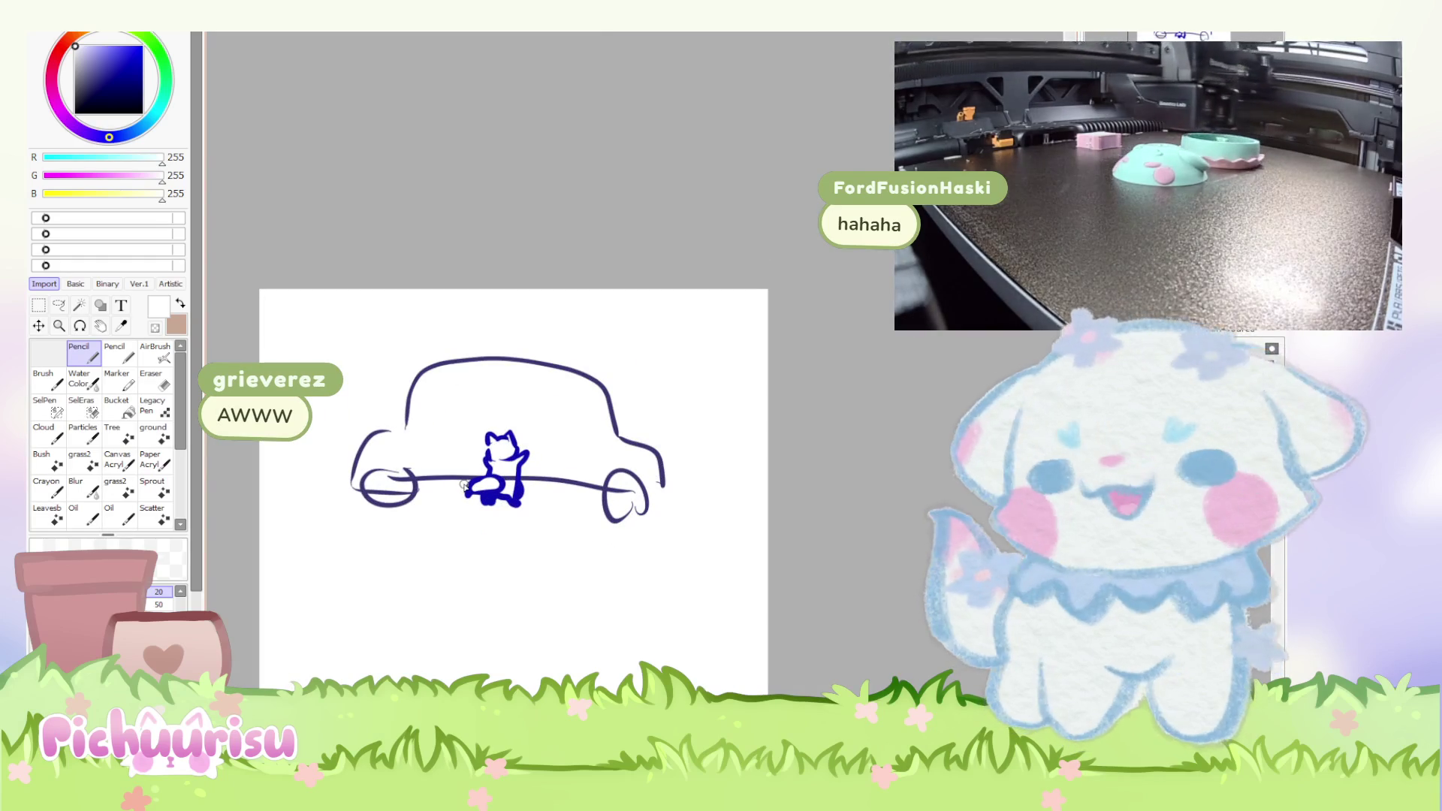
scroll(464, 484, up, 2)
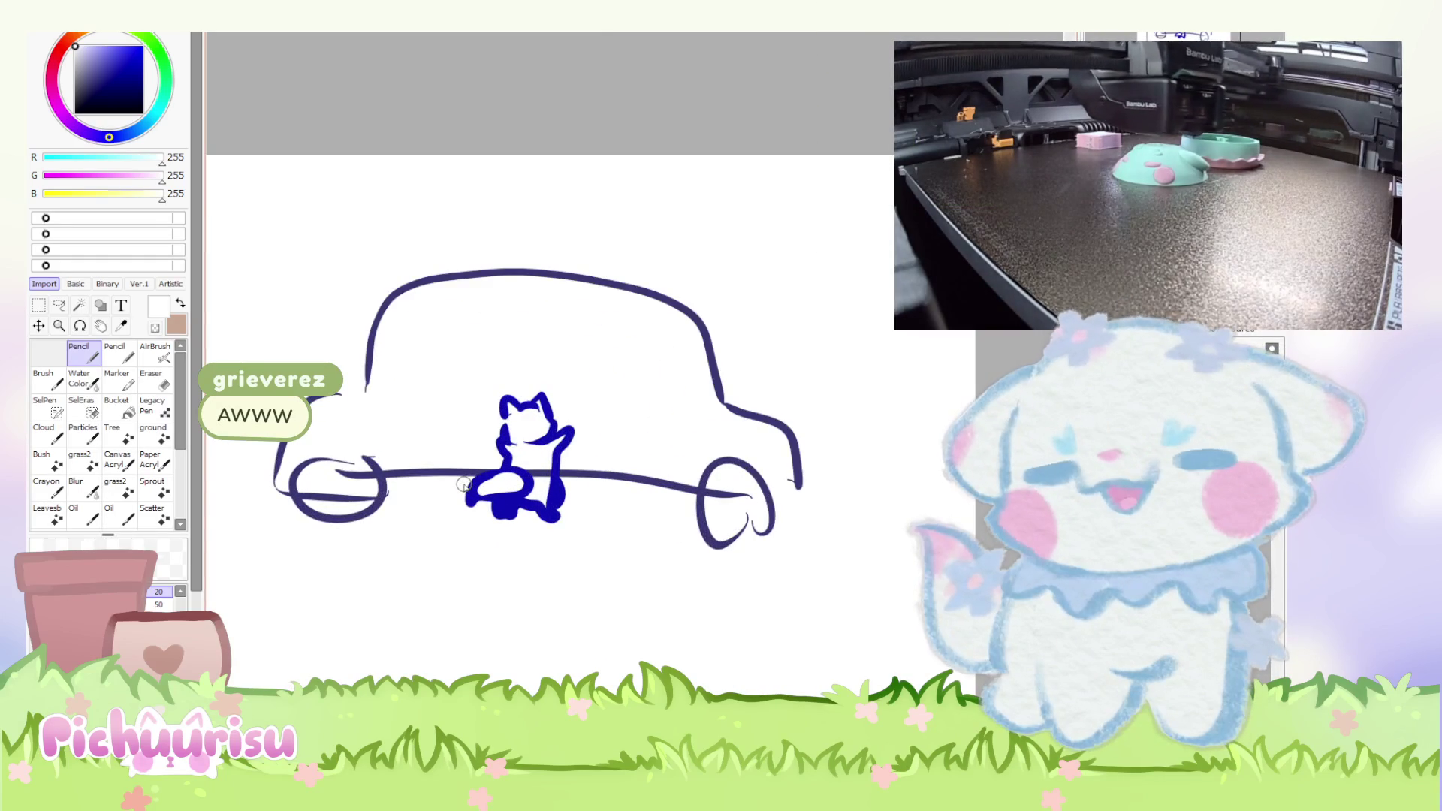
scroll(662, 421, up, 1)
scroll(662, 420, down, 1)
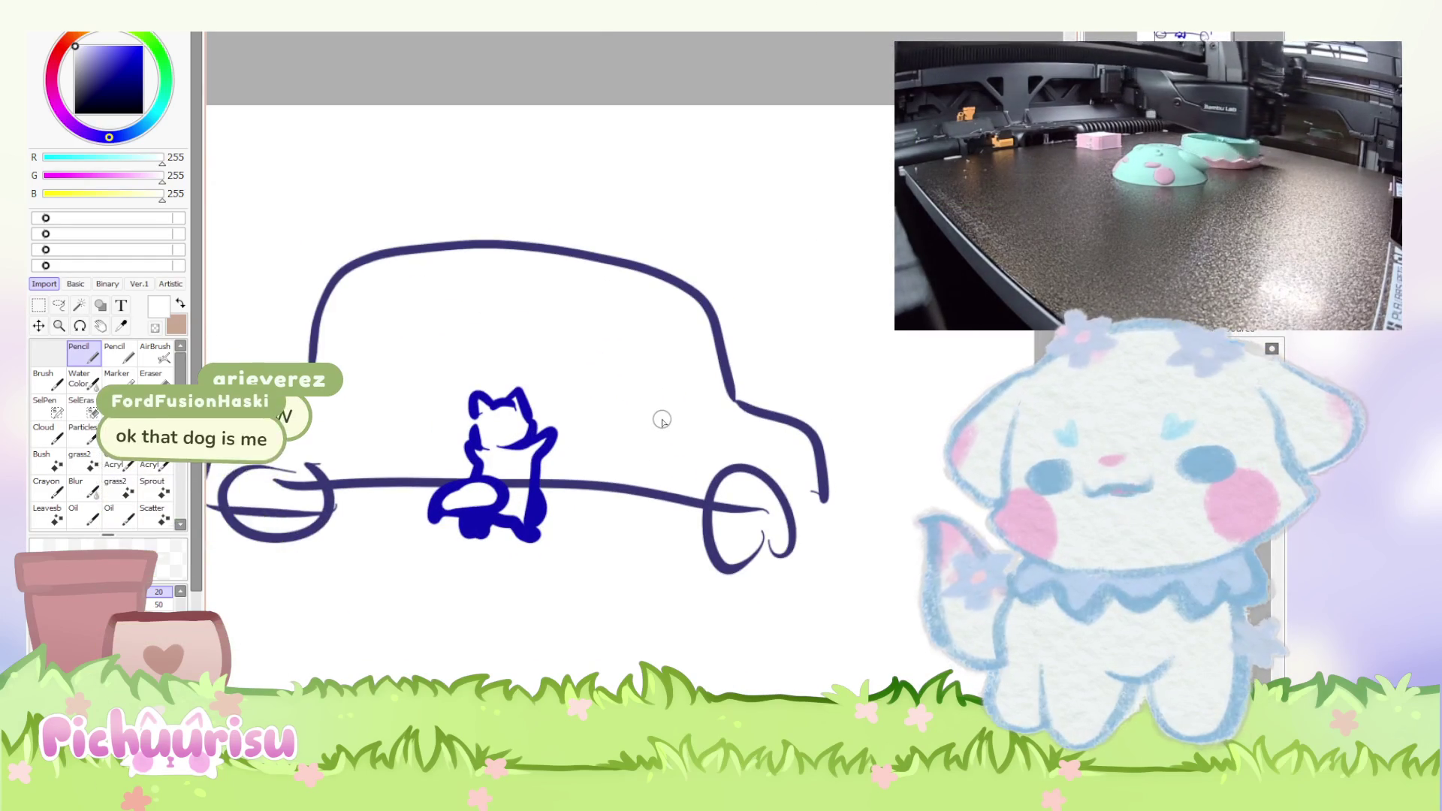
scroll(662, 420, down, 1)
scroll(662, 419, up, 1)
scroll(662, 420, down, 2)
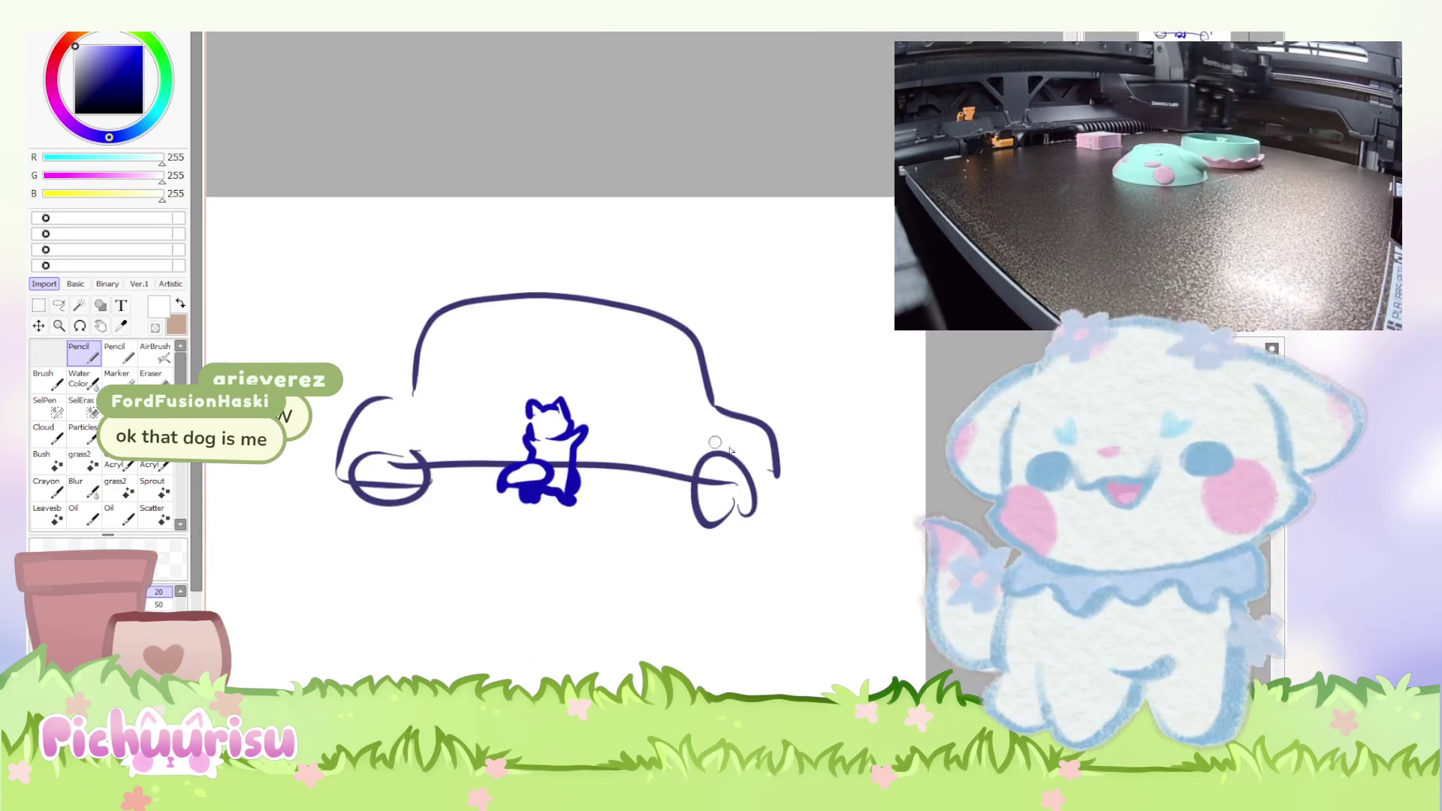
key(Delete)
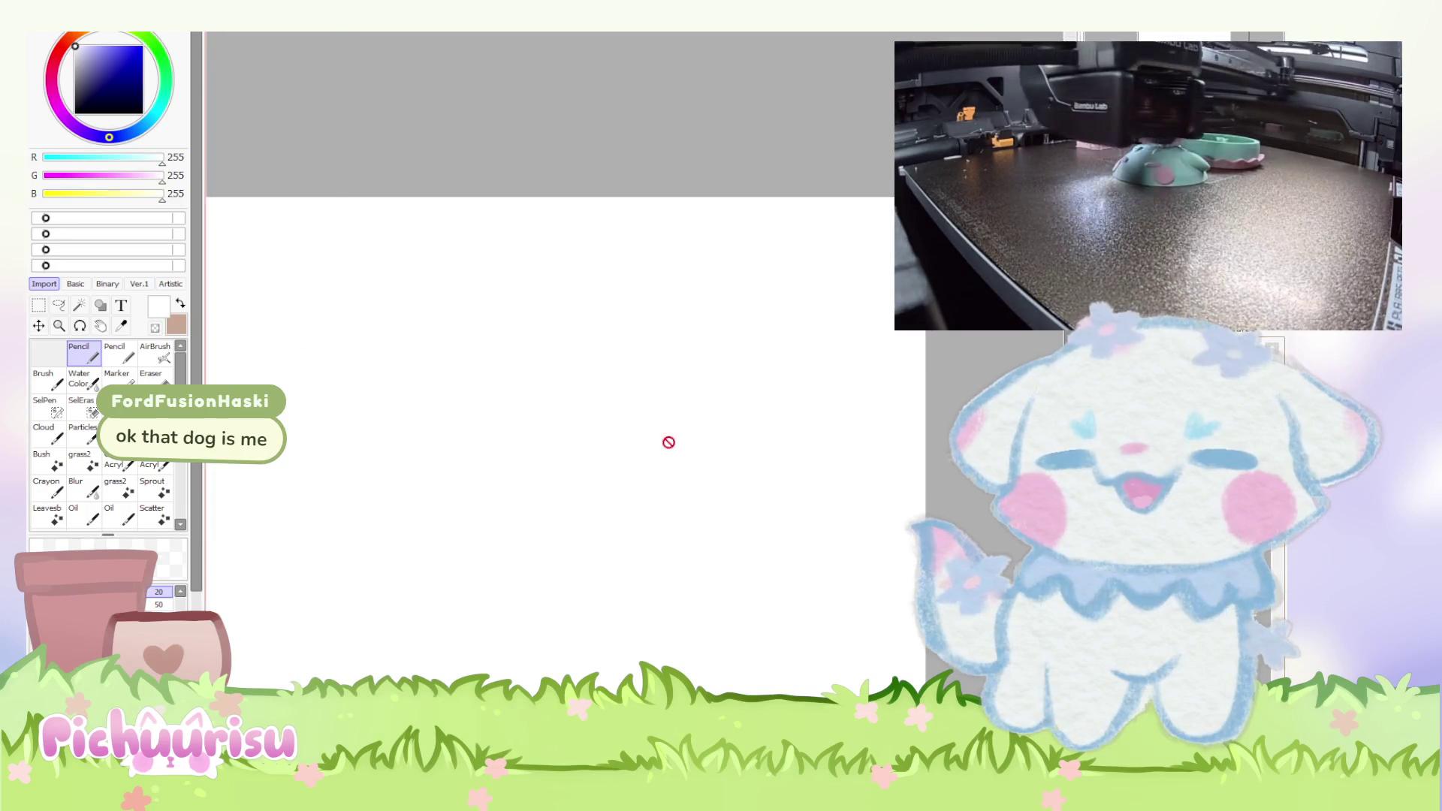
Return the view to the drawing so the black leg strokes show again.
scroll(612, 441, down, 1)
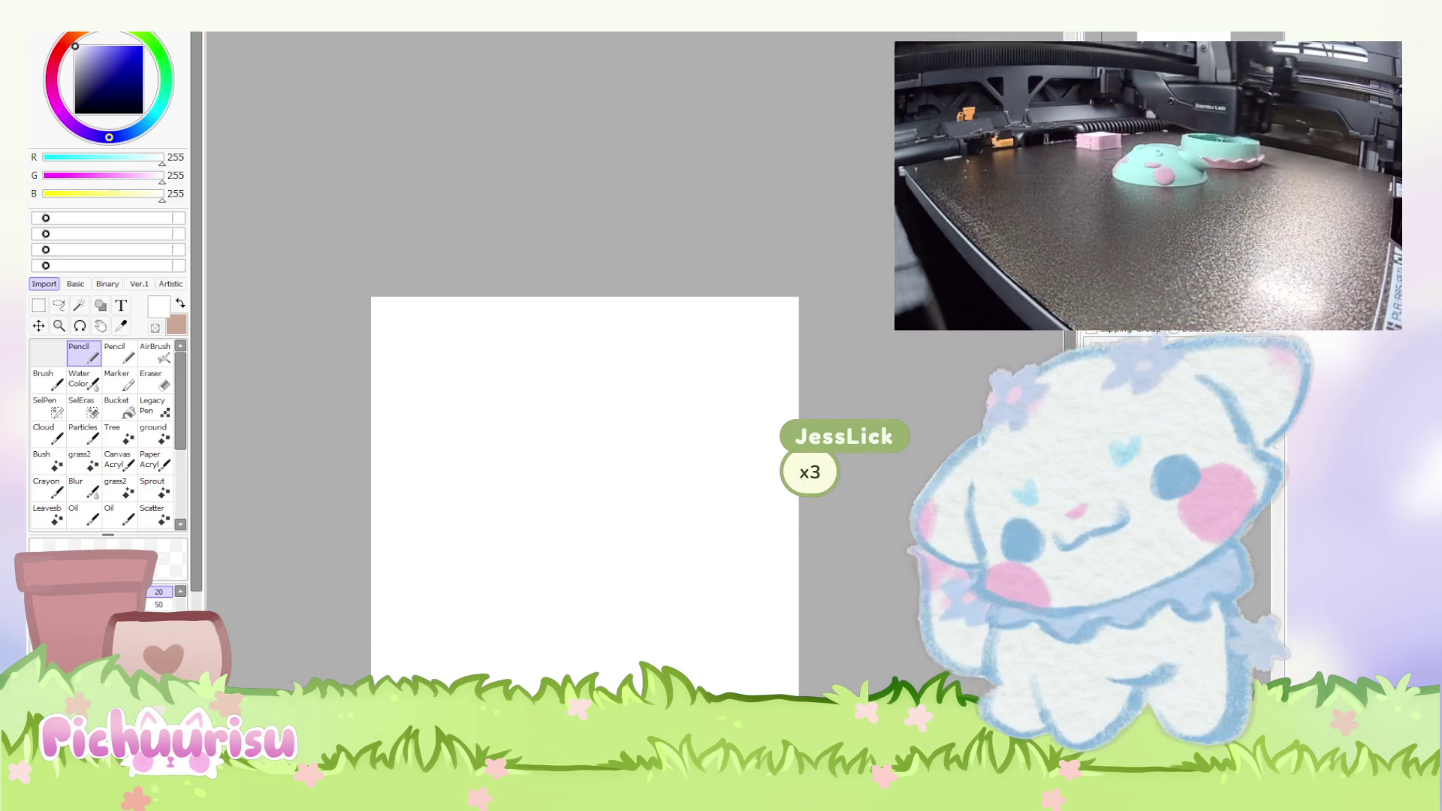
scroll(500, 438, up, 3)
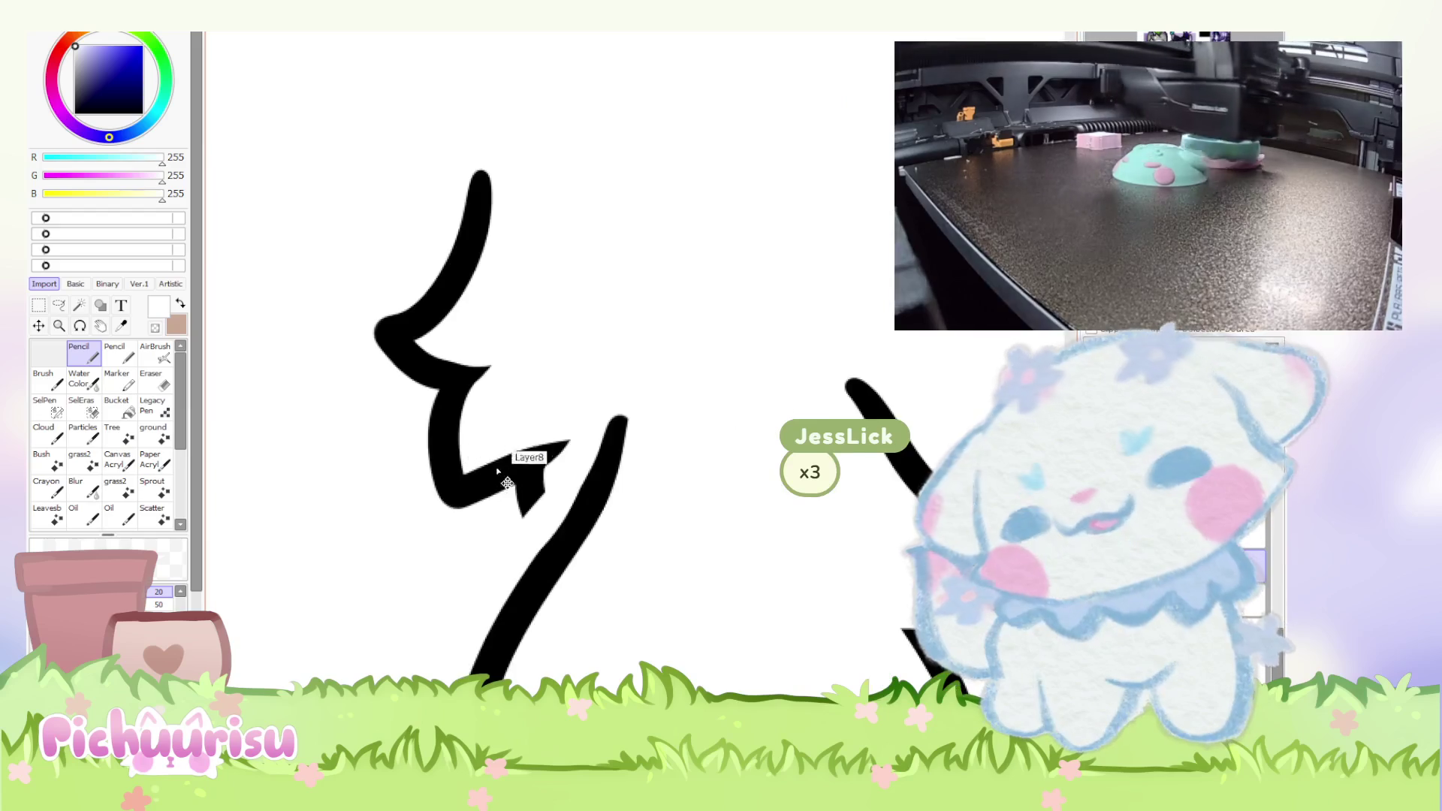
Lasso-select the two black leg strokes below the dark cat.
key(l)
mouse_move(511, 549)
mouse_down()
mouse_move(540, 537)
mouse_move(642, 255)
mouse_move(353, 83)
mouse_move(282, 489)
mouse_up()
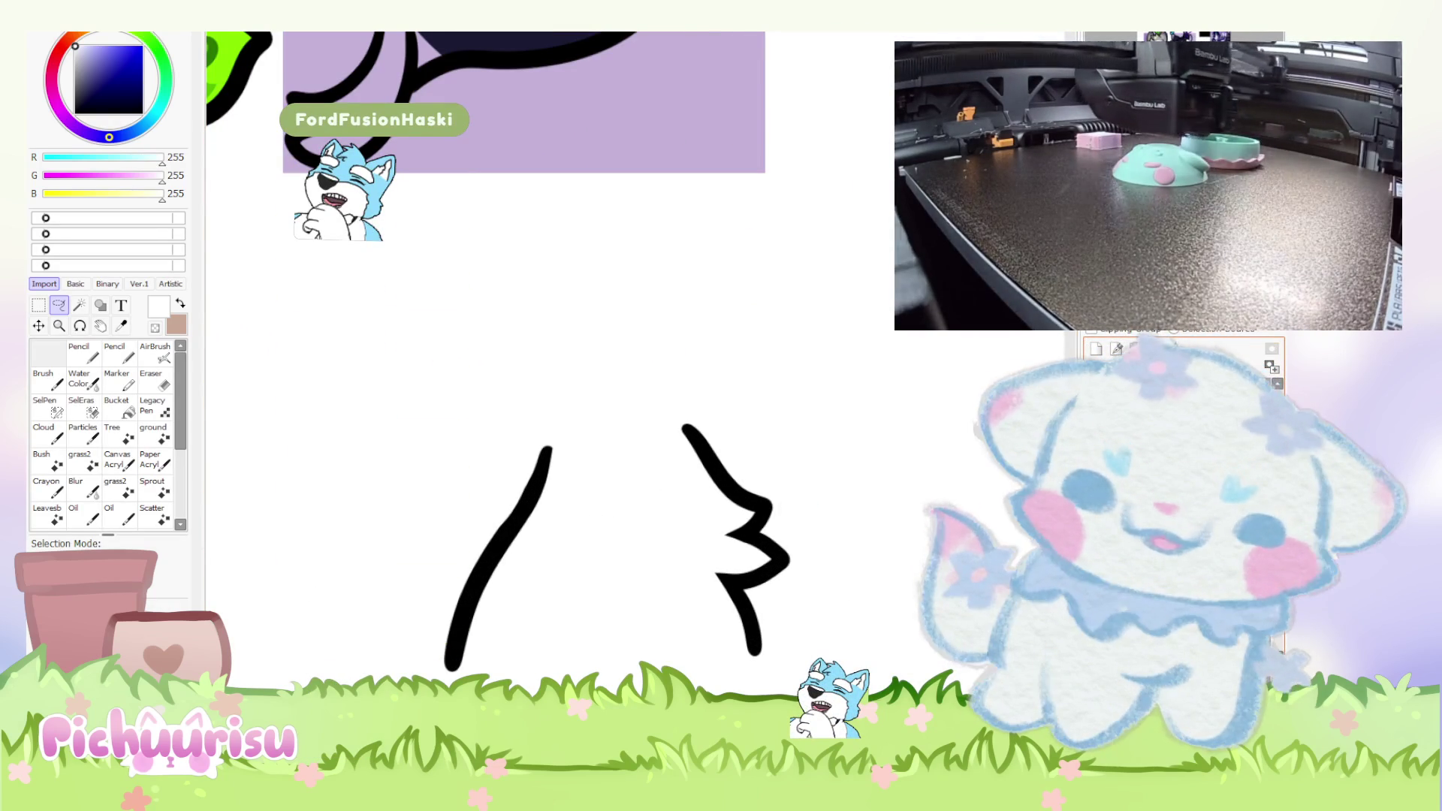
scroll(875, 527, down, 3)
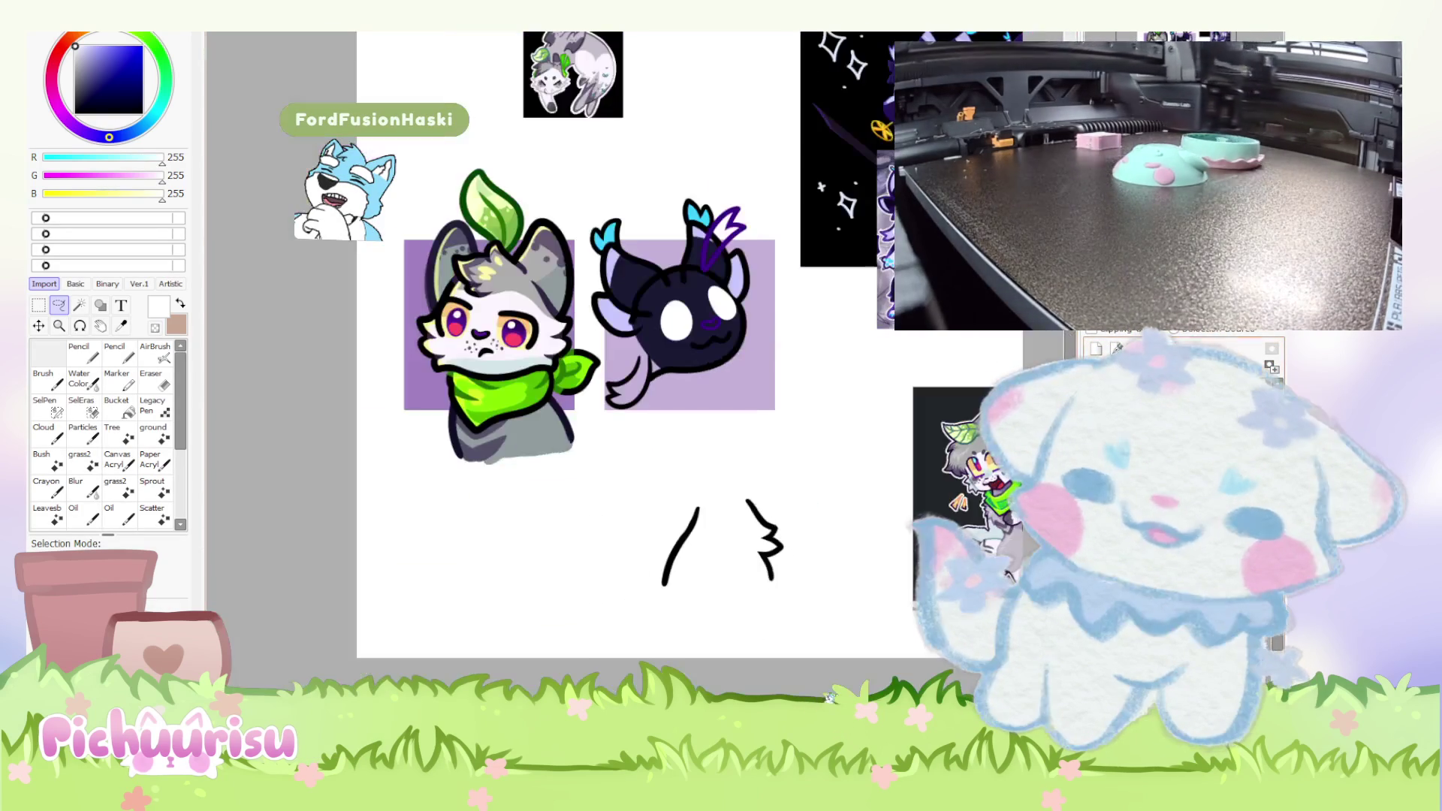
Move the selected leg strokes up toward the dark cat's body.
scroll(697, 280, up, 3)
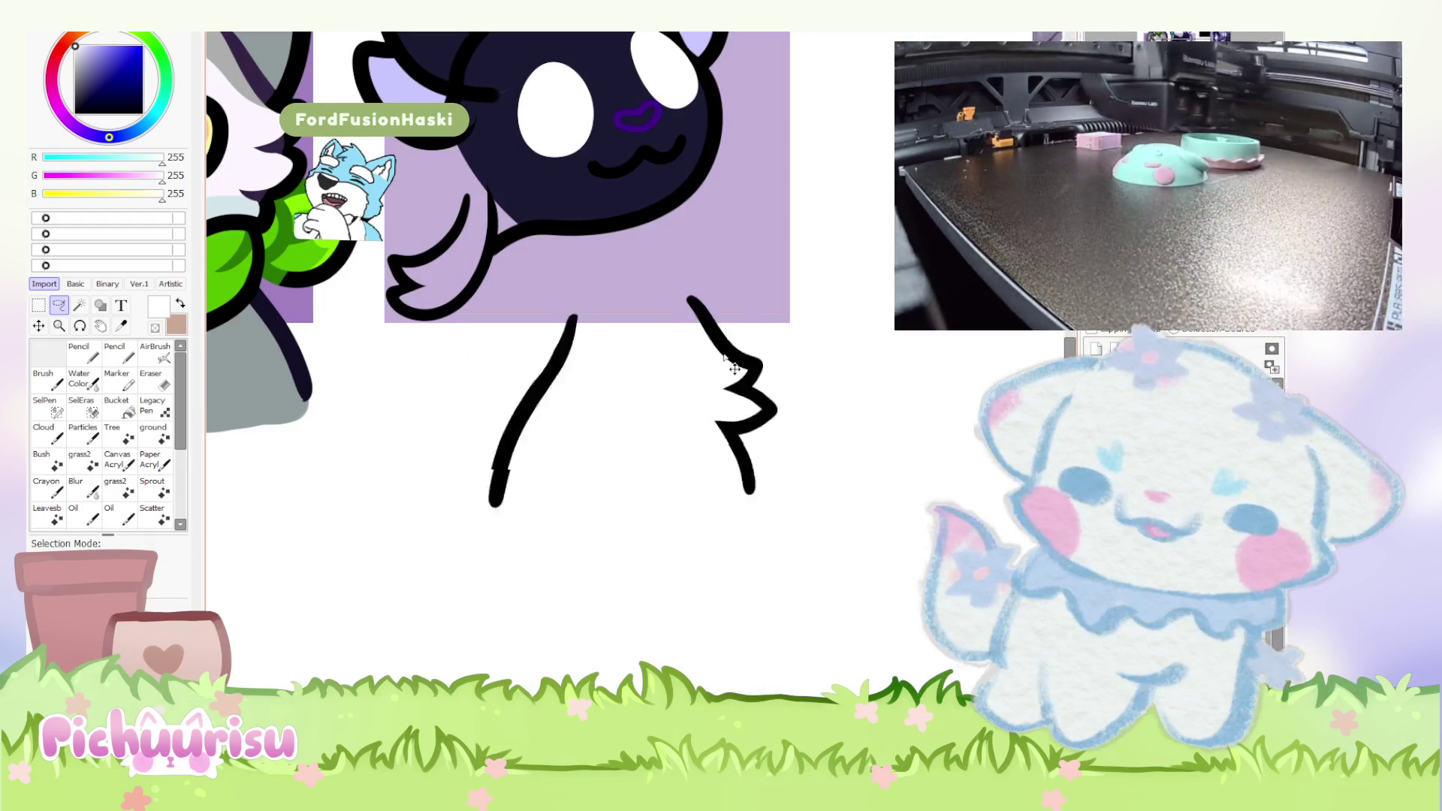
drag(697, 280, 682, 242)
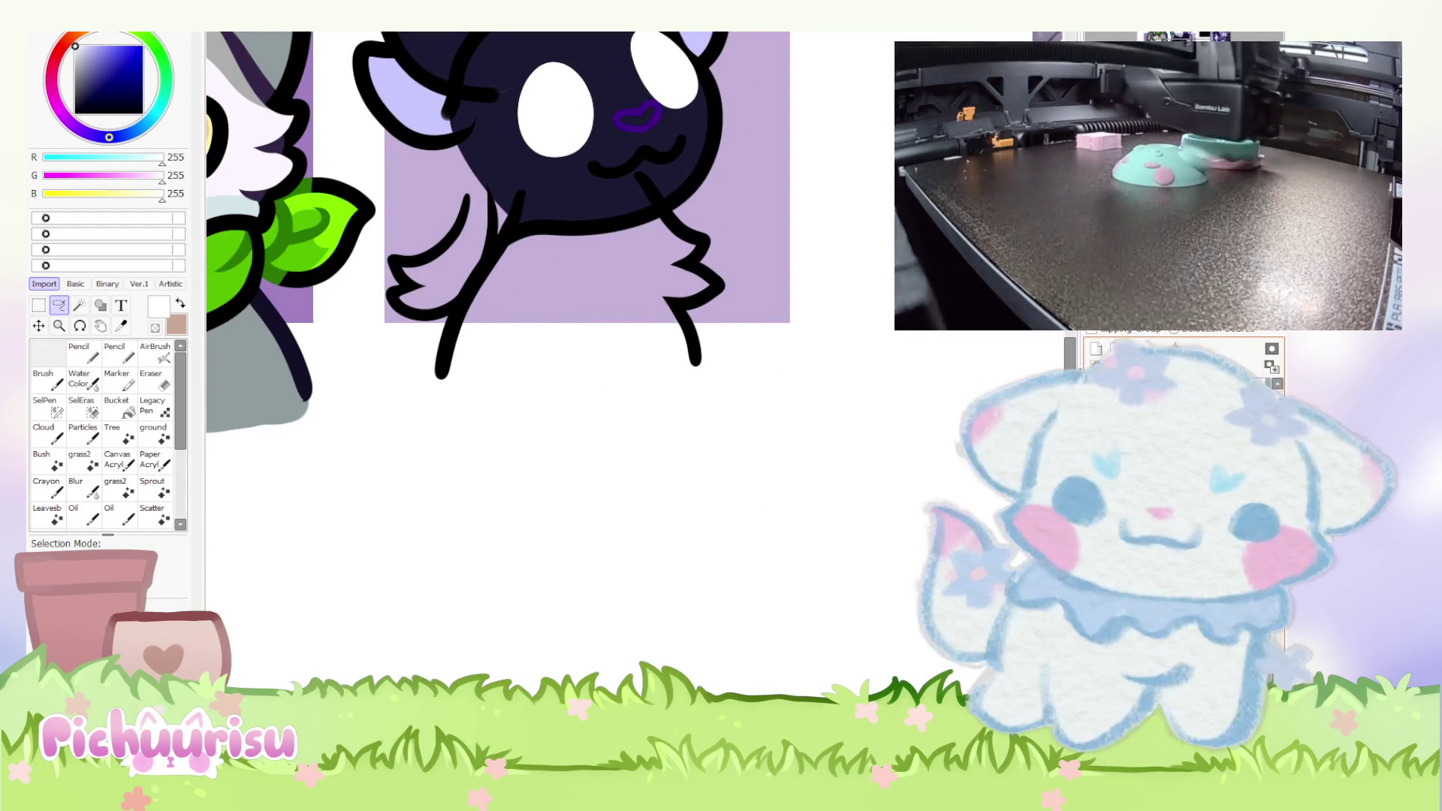
scroll(654, 428, down, 3)
scroll(654, 428, up, 2)
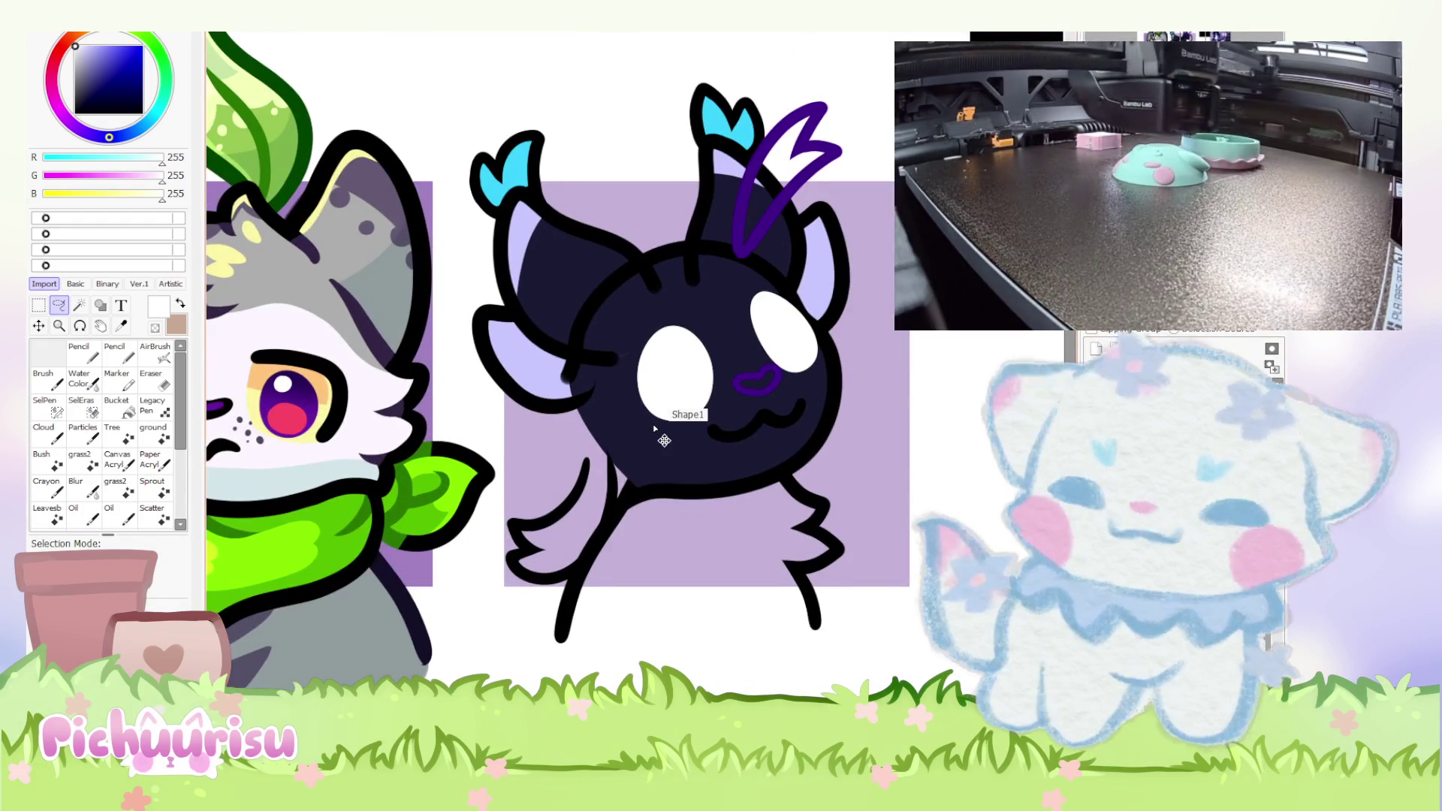
scroll(654, 428, down, 3)
scroll(661, 601, up, 3)
Align the head outline and place the zigzag stroke onto the cat's left arm.
mouse_move(593, 586)
mouse_down()
mouse_move(526, 293)
mouse_move(549, 289)
mouse_move(642, 450)
mouse_up()
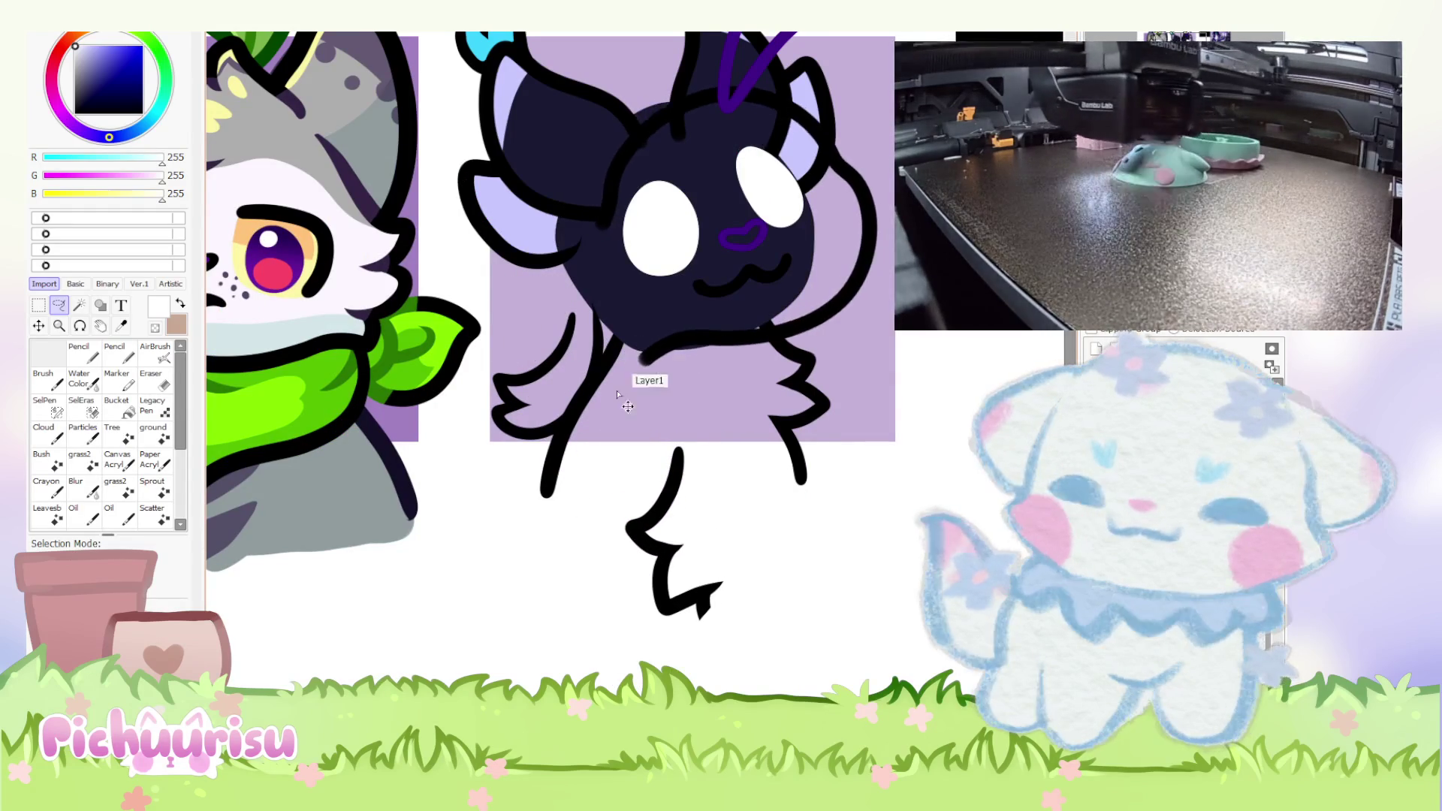
drag(637, 402, 601, 390)
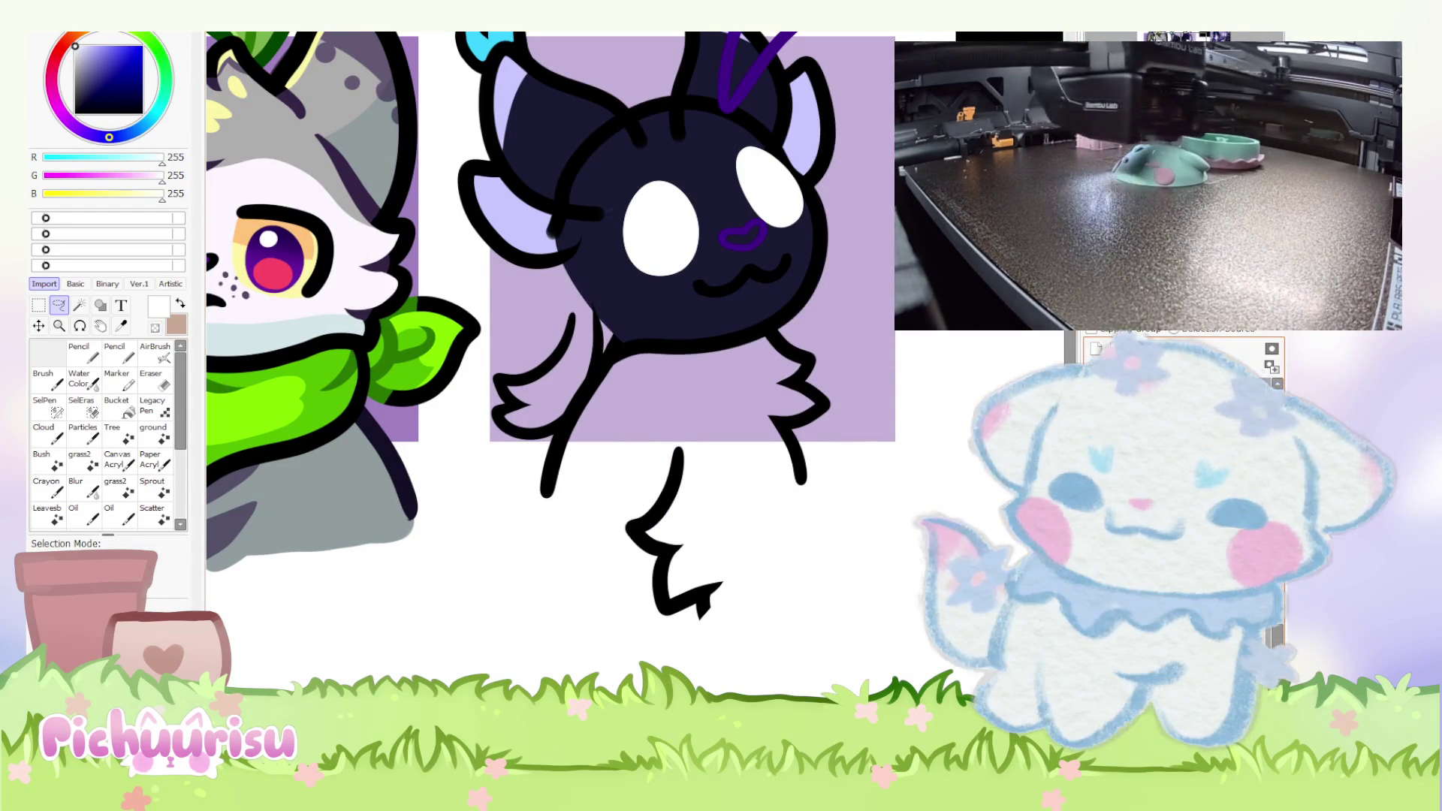
scroll(588, 544, down, 3)
scroll(588, 544, up, 3)
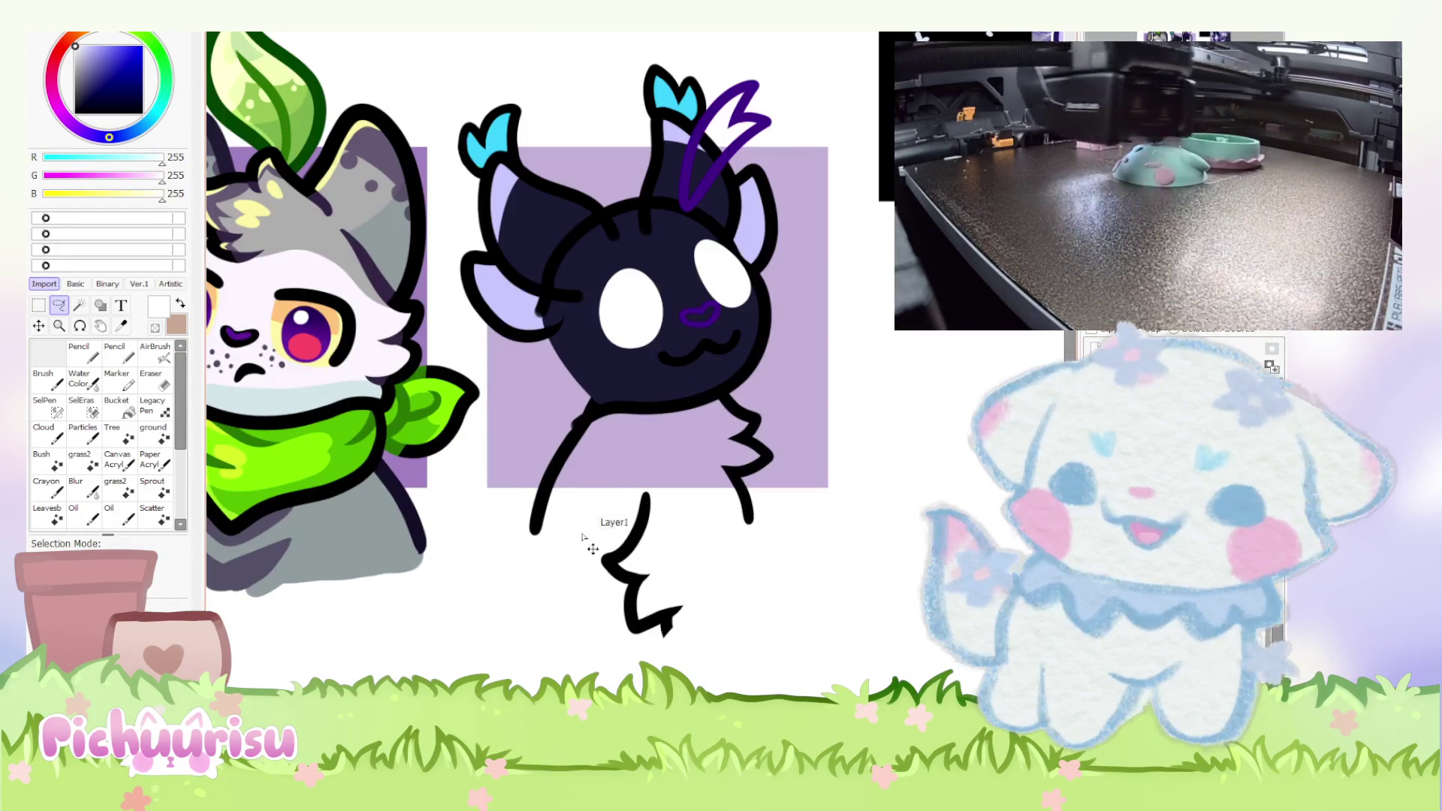
drag(588, 544, 601, 432)
key(ctrl+z)
drag(588, 544, 531, 339)
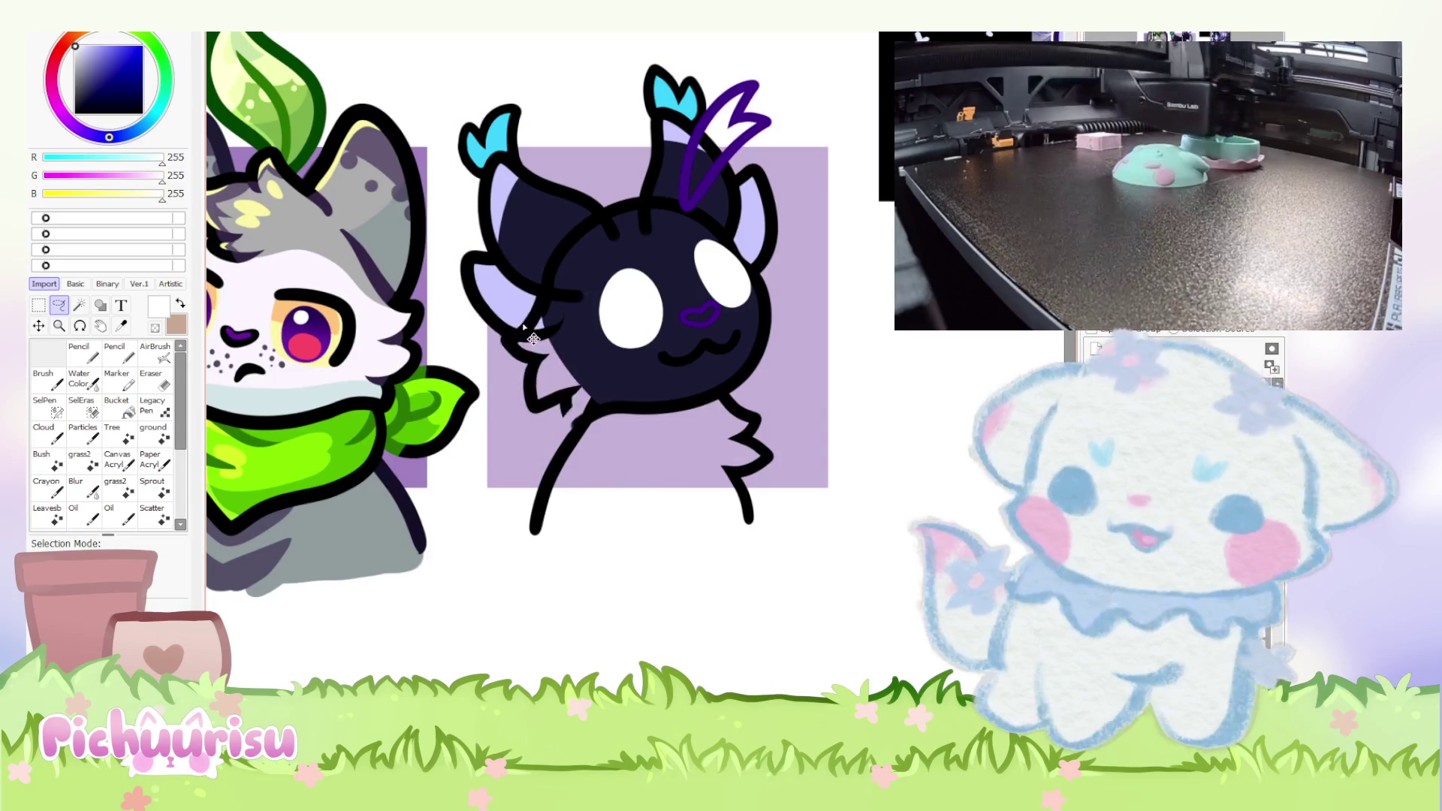
scroll(537, 331, up, 2)
Fit Layer58's white furry arm onto the cat's left side and remove the leg lines.
mouse_move(751, 676)
mouse_down()
mouse_move(537, 300)
mouse_move(540, 265)
mouse_up()
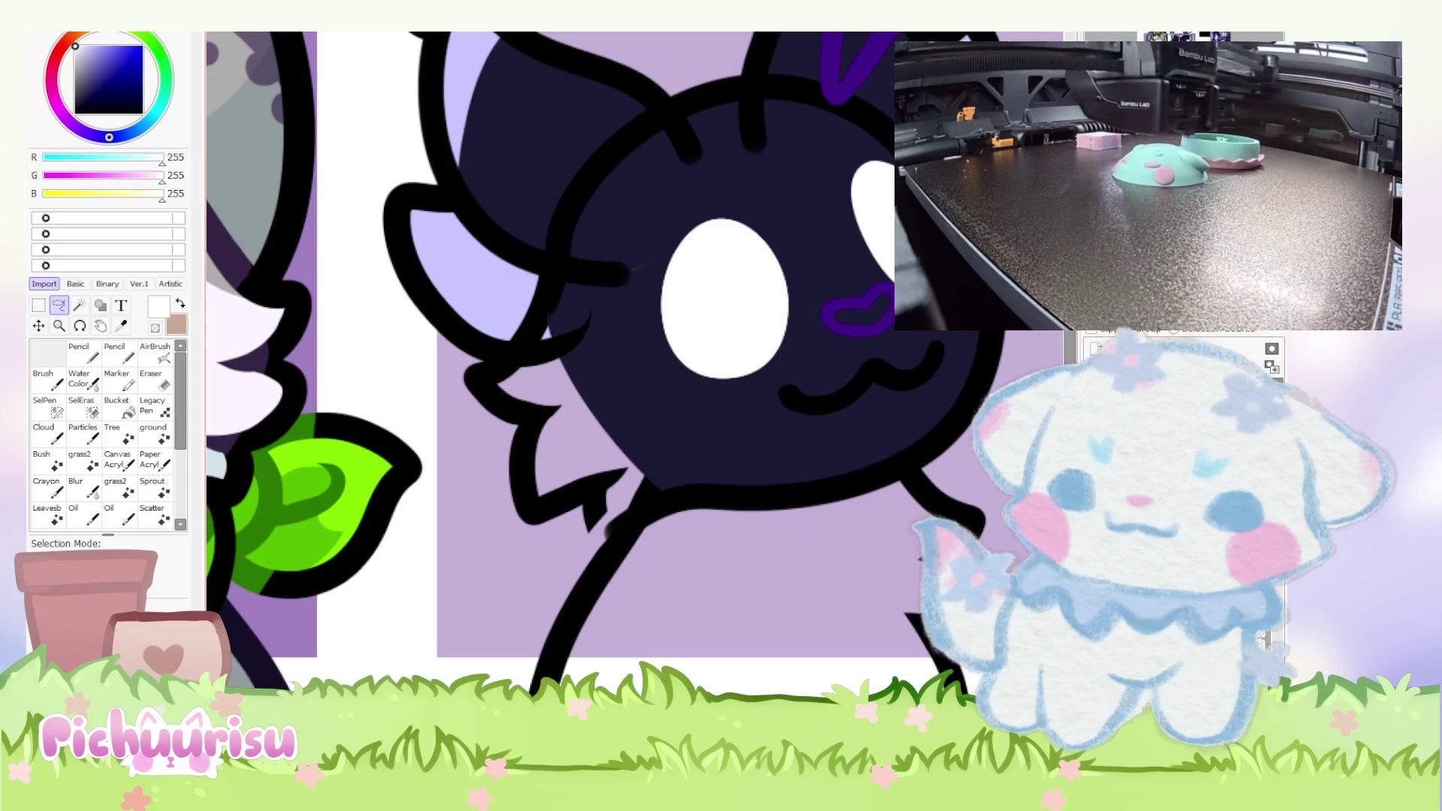
key(ctrl+z)
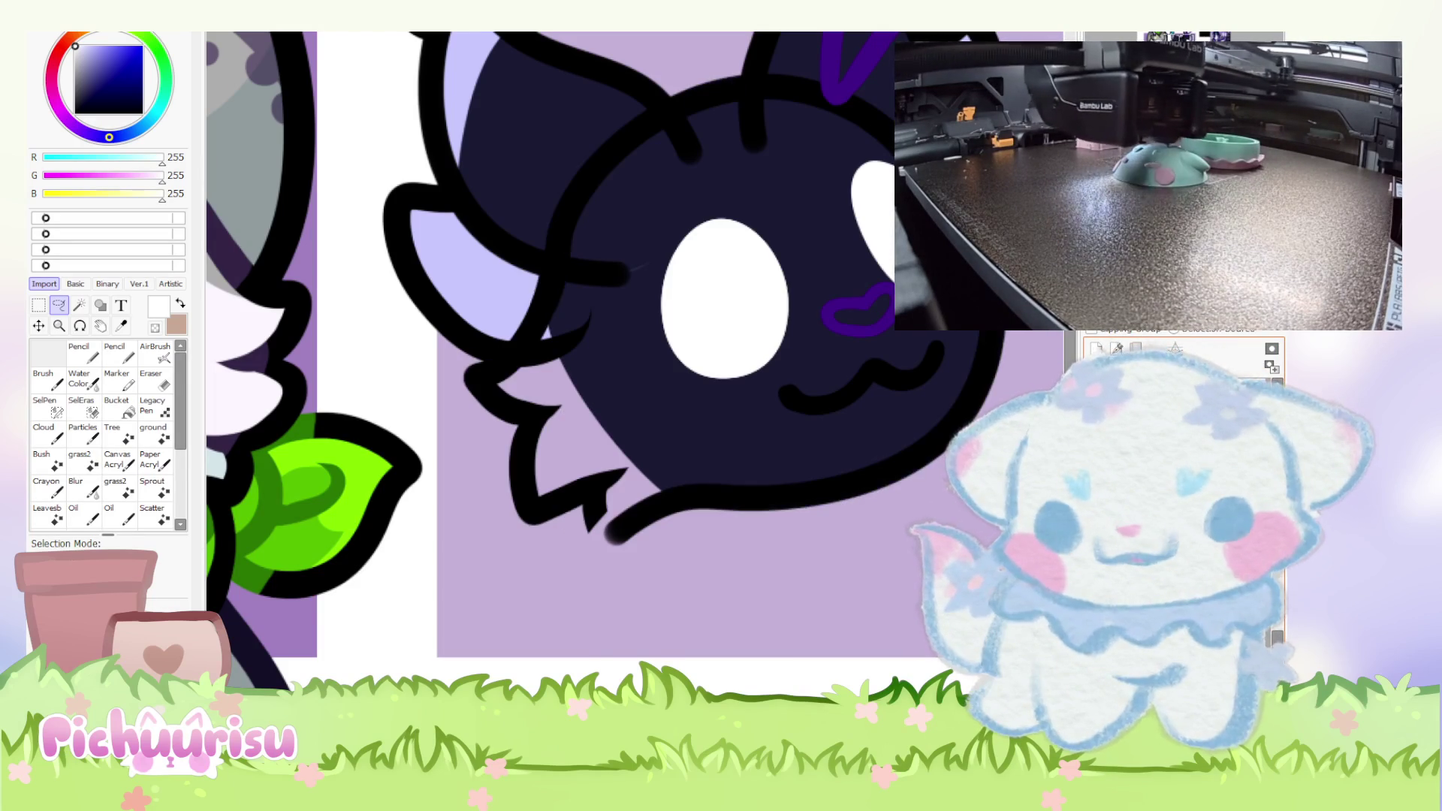
scroll(703, 564, down, 4)
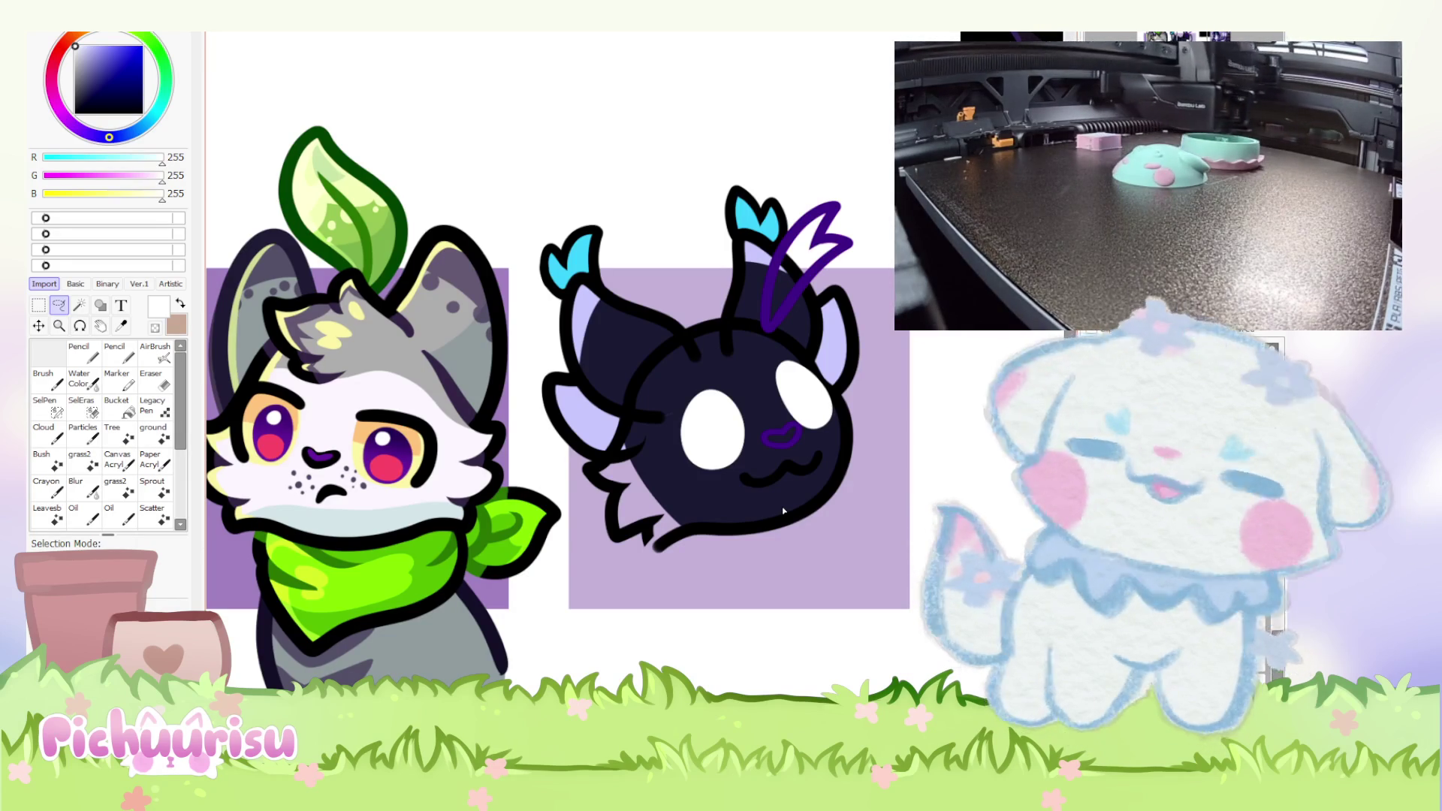
Shift the background and fill layer up to expose the cat's lower body.
scroll(702, 496, up, 4)
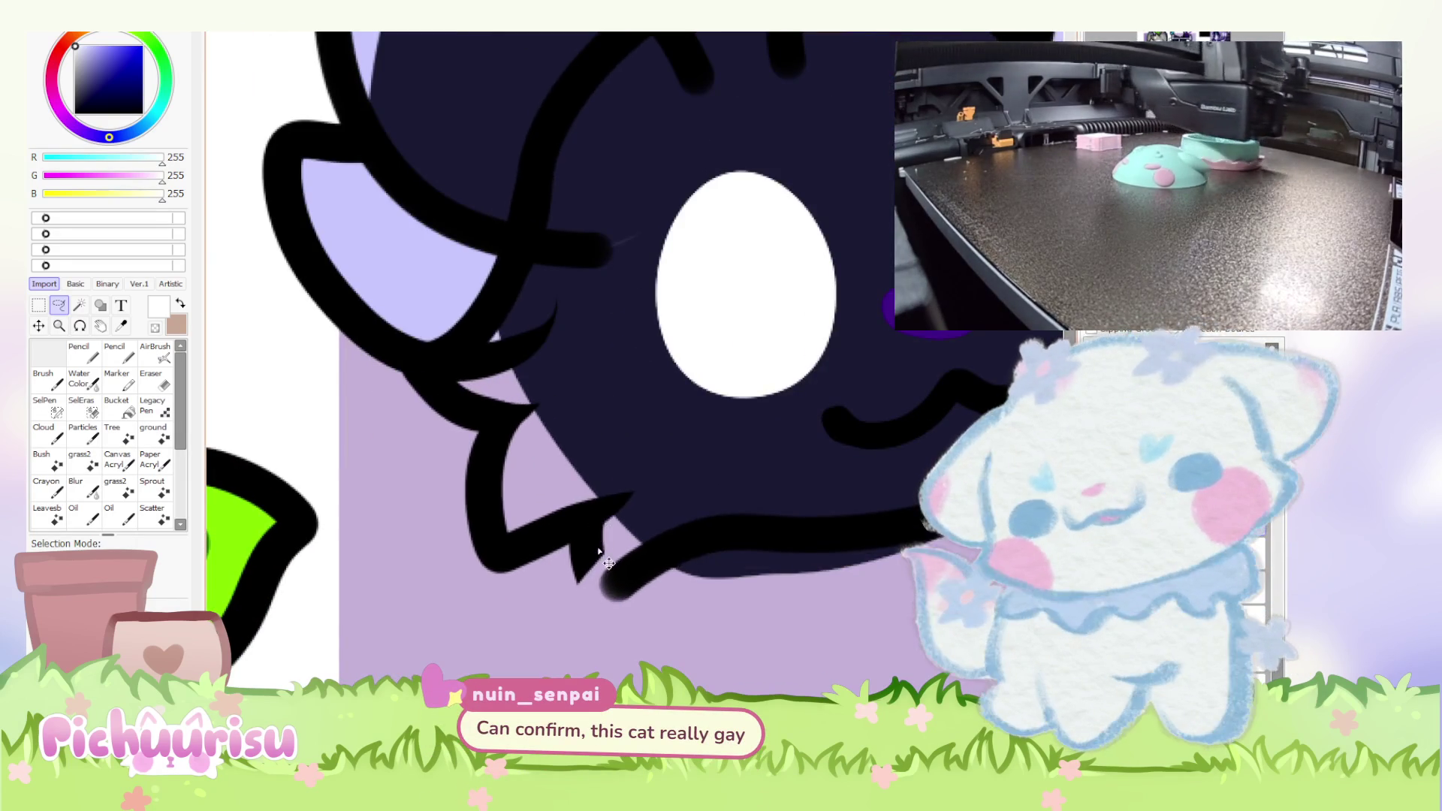
scroll(617, 495, down, 4)
ctrl+click(620, 532)
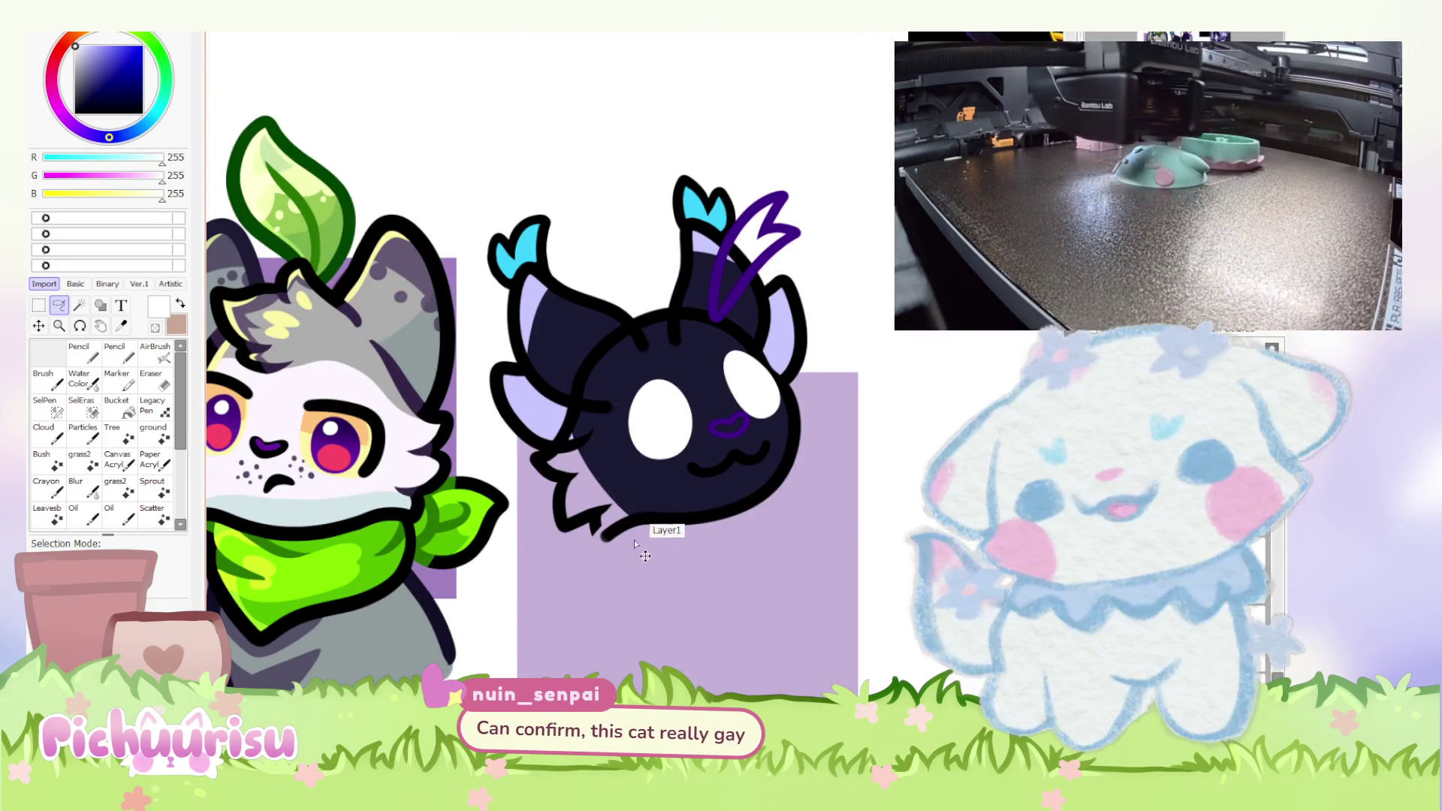
drag(620, 531, 620, 368)
scroll(622, 451, down, 2)
scroll(626, 536, up, 5)
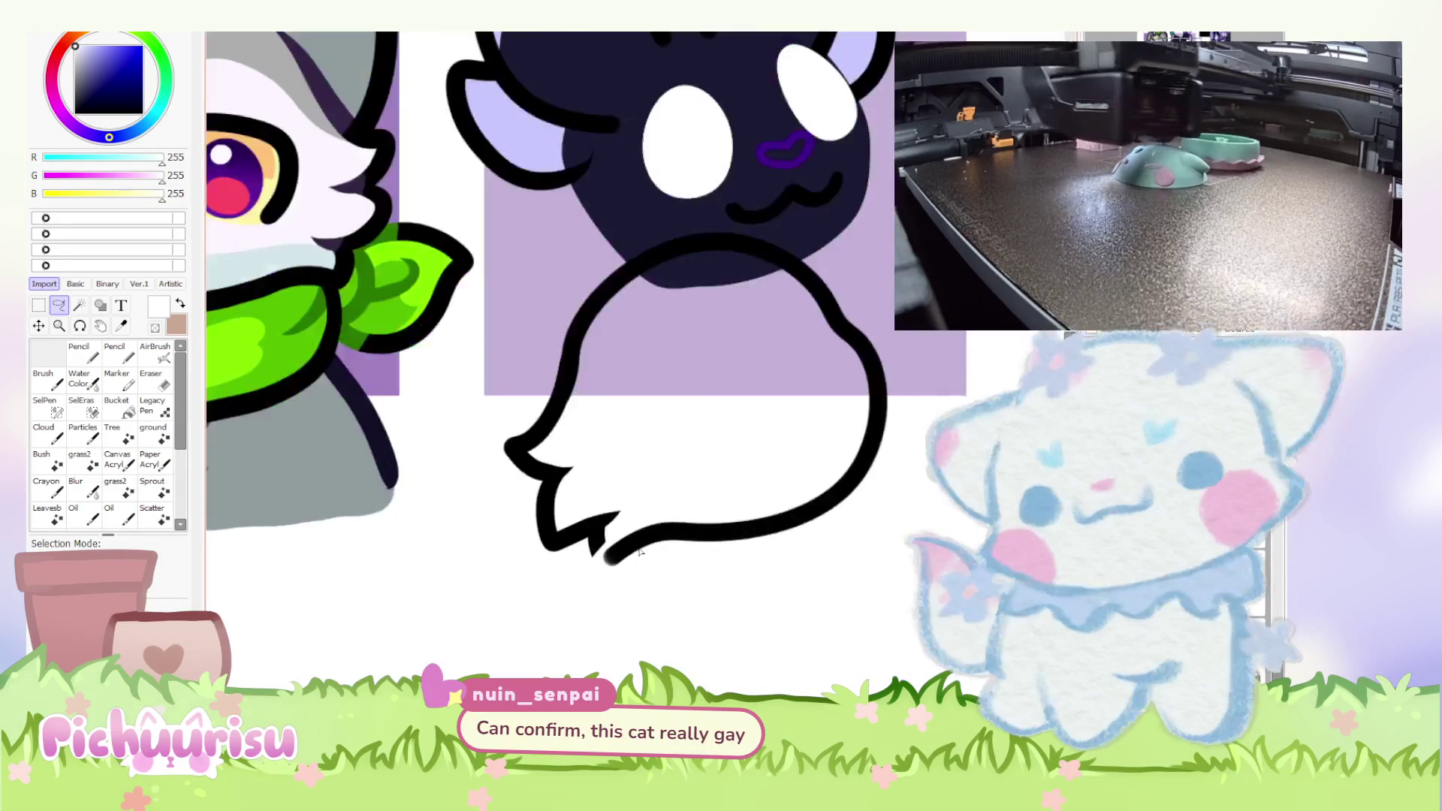
scroll(626, 536, down, 3)
scroll(620, 532, up, 3)
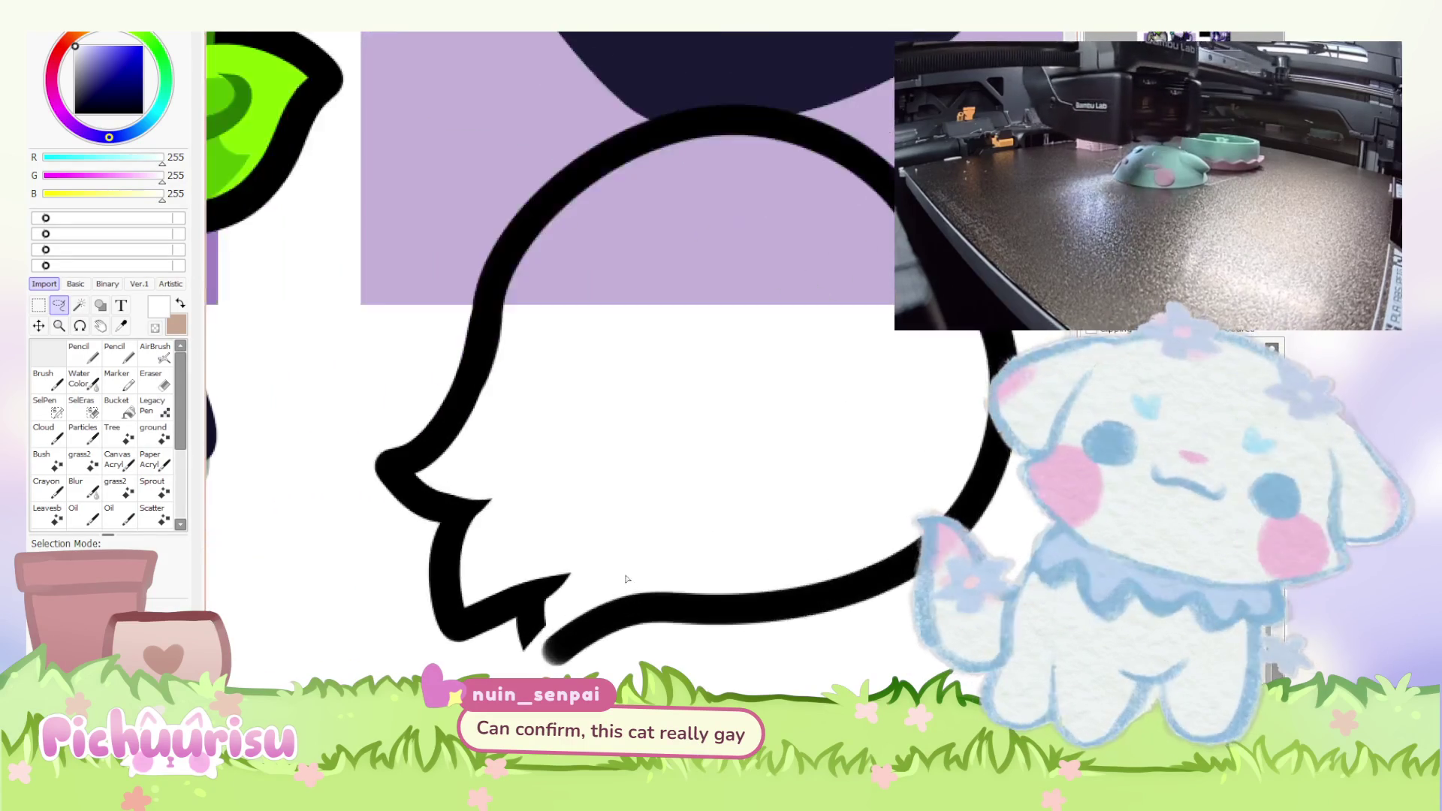
scroll(620, 531, up, 4)
Switch to freehand drawing with black as the colour.
key(n)
scroll(392, 569, up, 2)
scroll(393, 569, up, 1)
alt+click(376, 539)
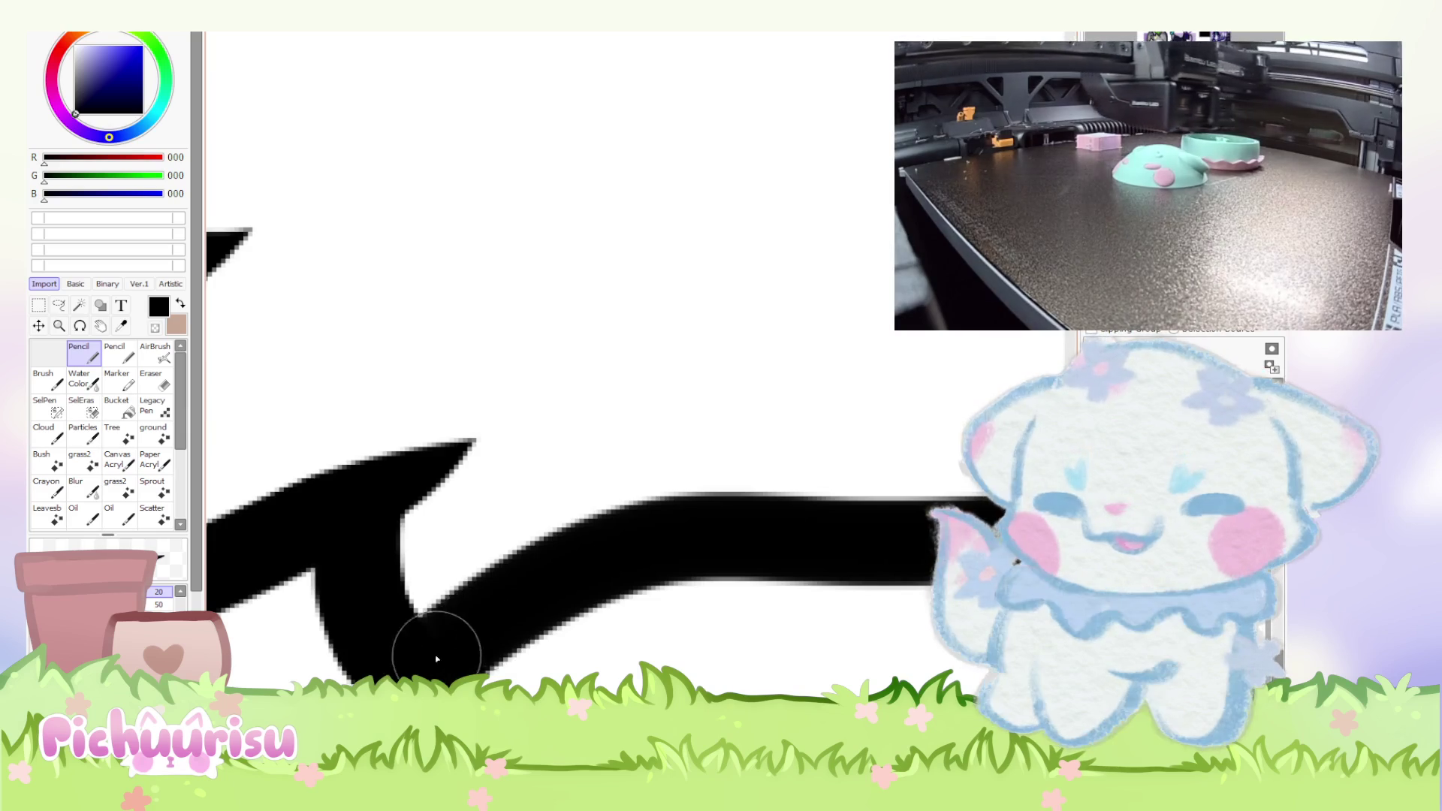
scroll(411, 661, down, 5)
scroll(323, 559, up, 1)
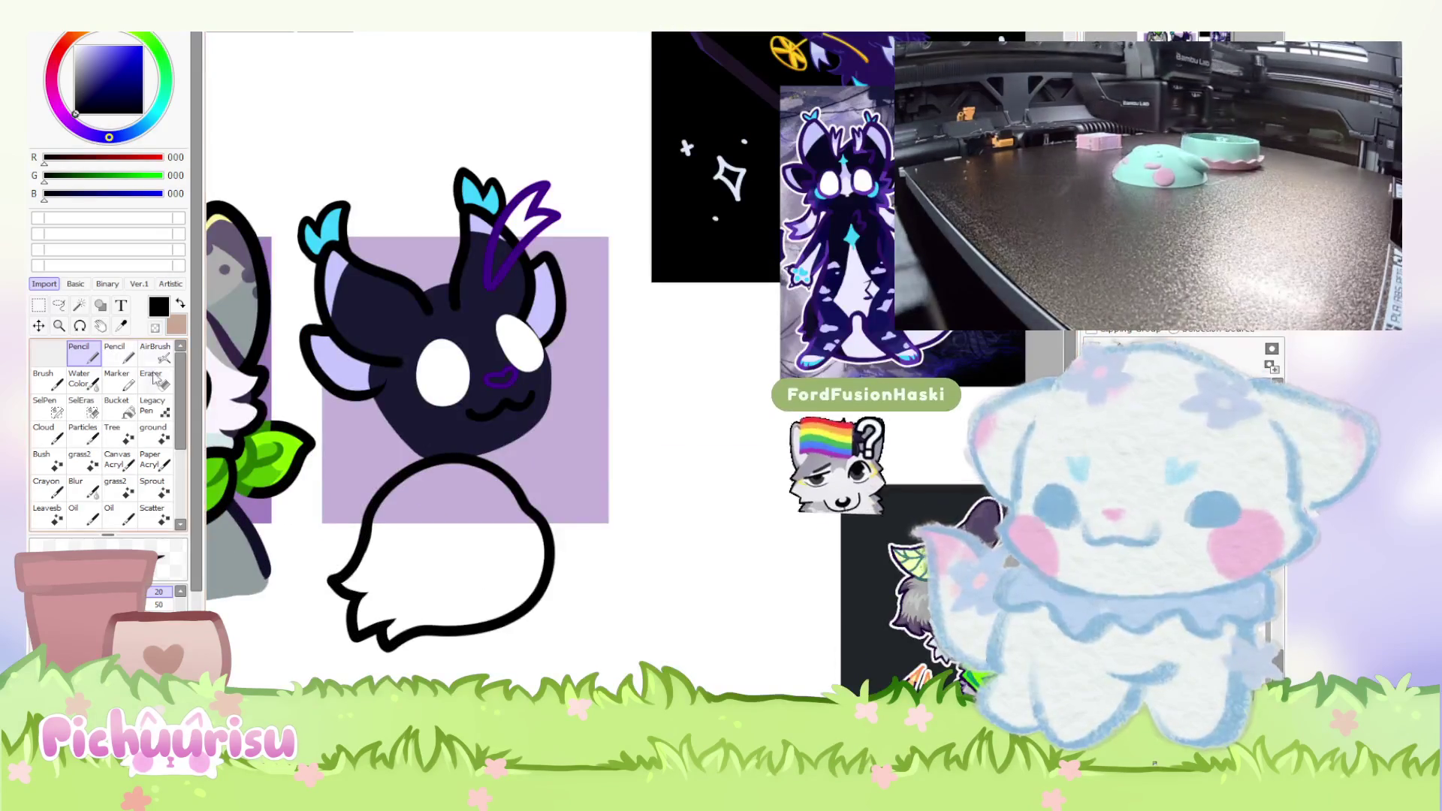
Switch to the Eraser and undo the tail strokes back to the fluffy-chest body.
key(e)
scroll(387, 649, up, 2)
scroll(387, 651, down, 1)
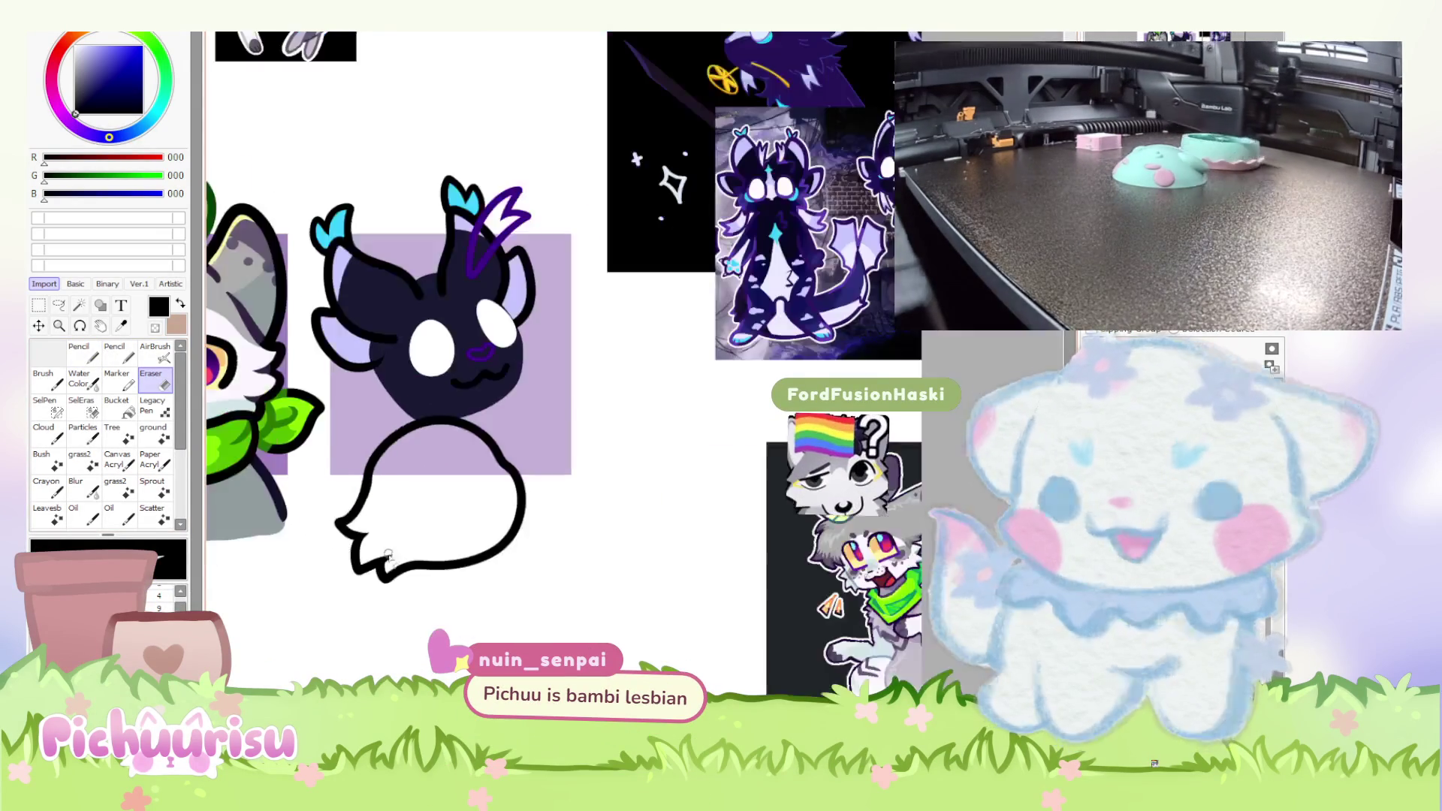
scroll(386, 646, up, 4)
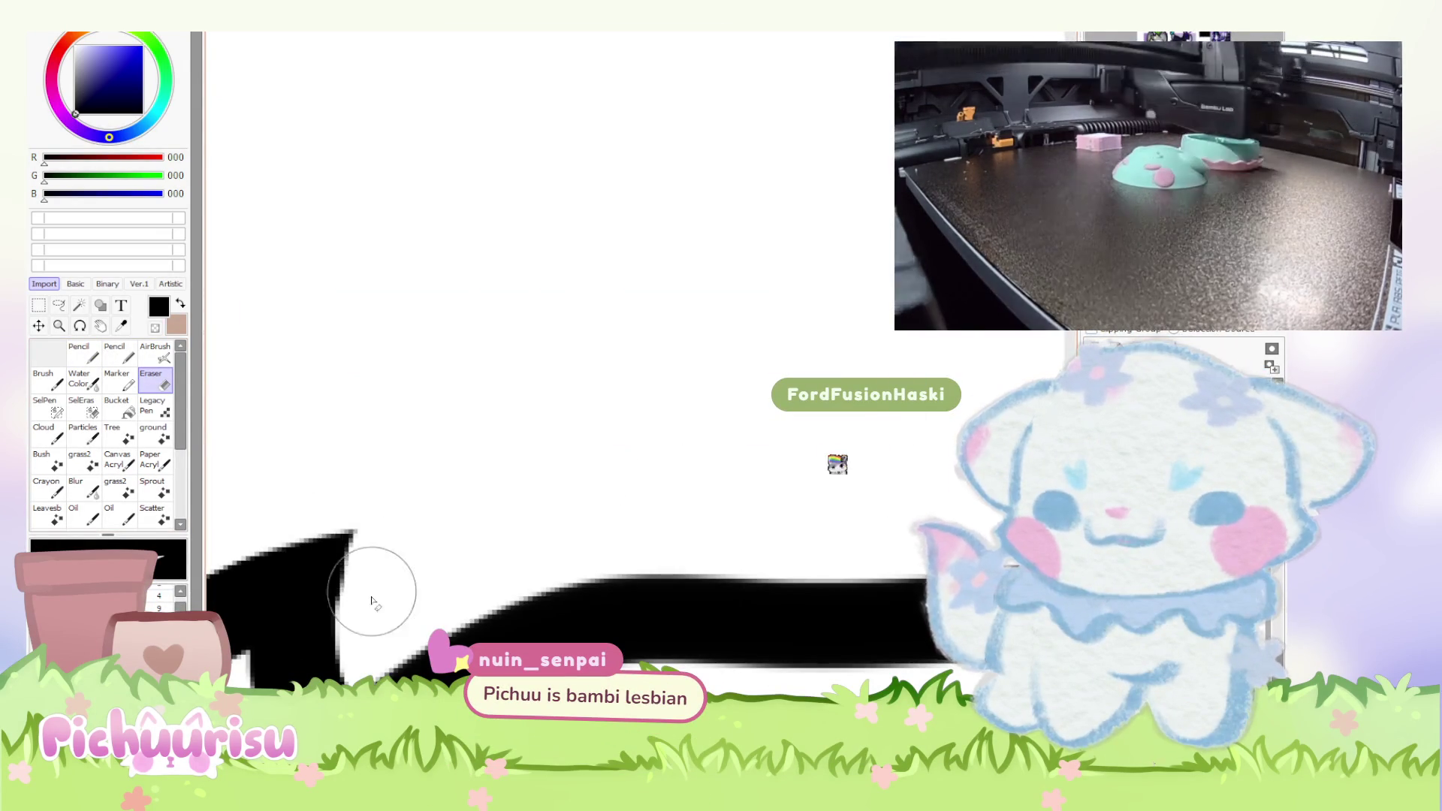
scroll(380, 573, down, 4)
scroll(336, 482, up, 2)
scroll(337, 482, up, 1)
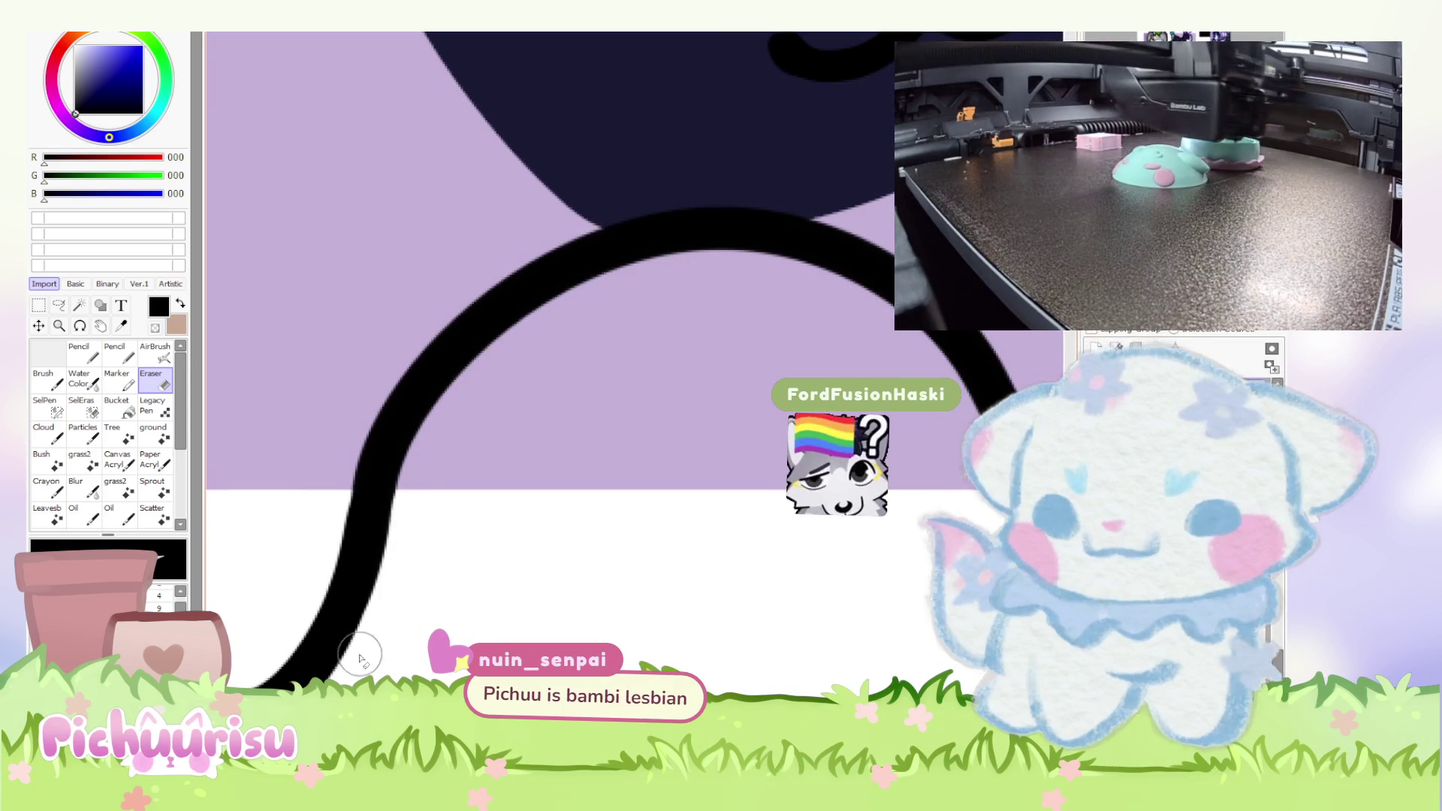
scroll(406, 497, down, 4)
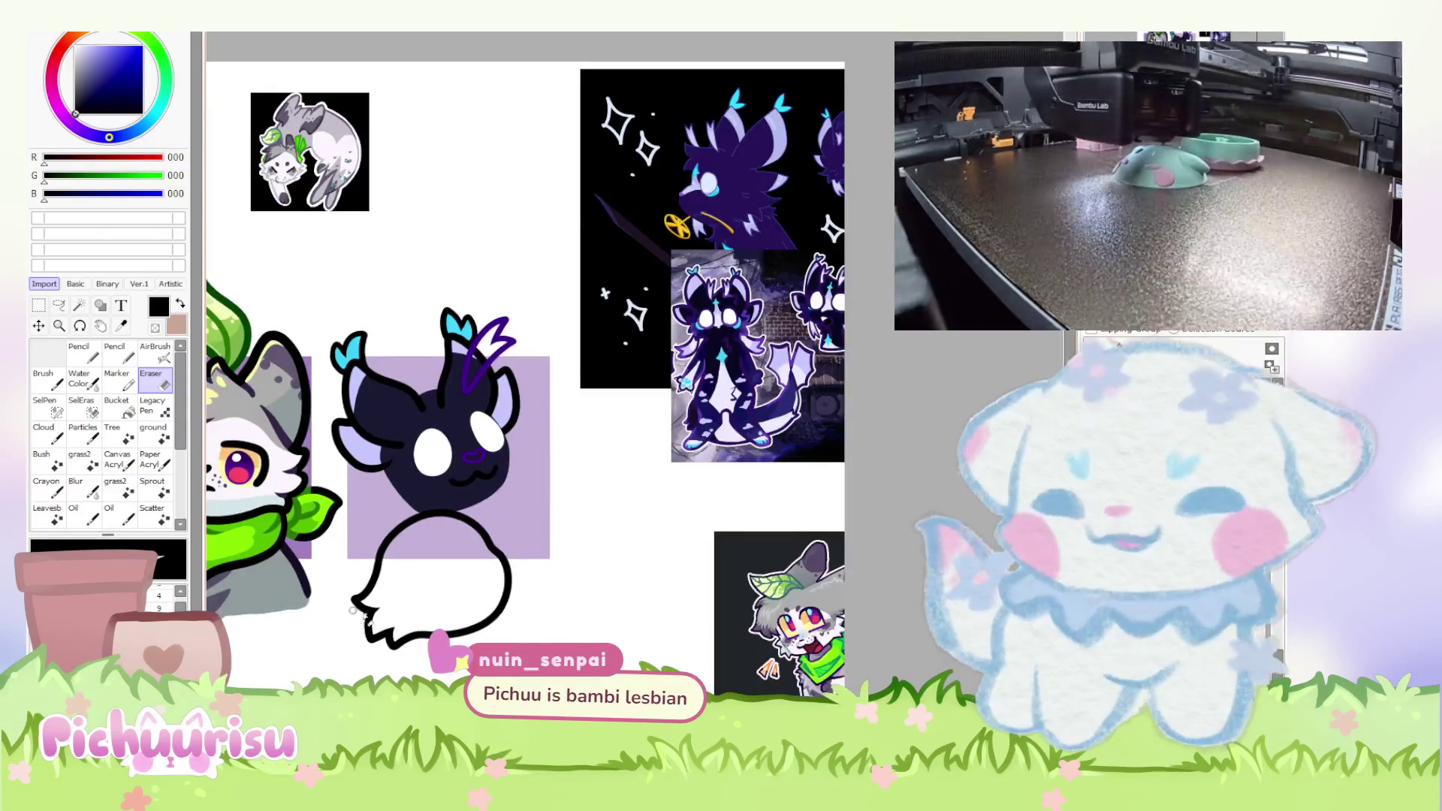
scroll(359, 627, up, 2)
key(ctrl+z)
key(ctrl+z)
key(ctrl+z)
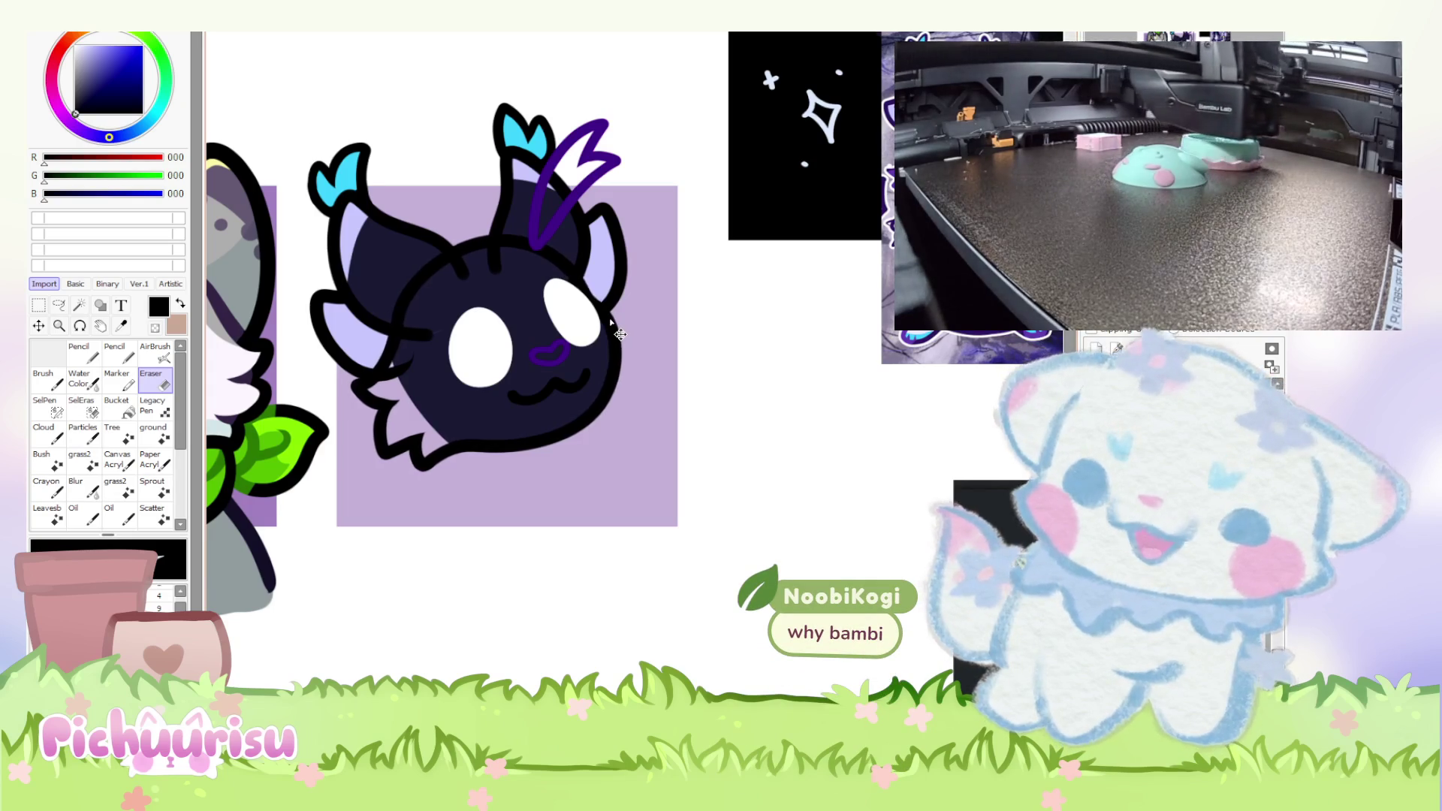
scroll(516, 447, down, 2)
scroll(421, 443, up, 4)
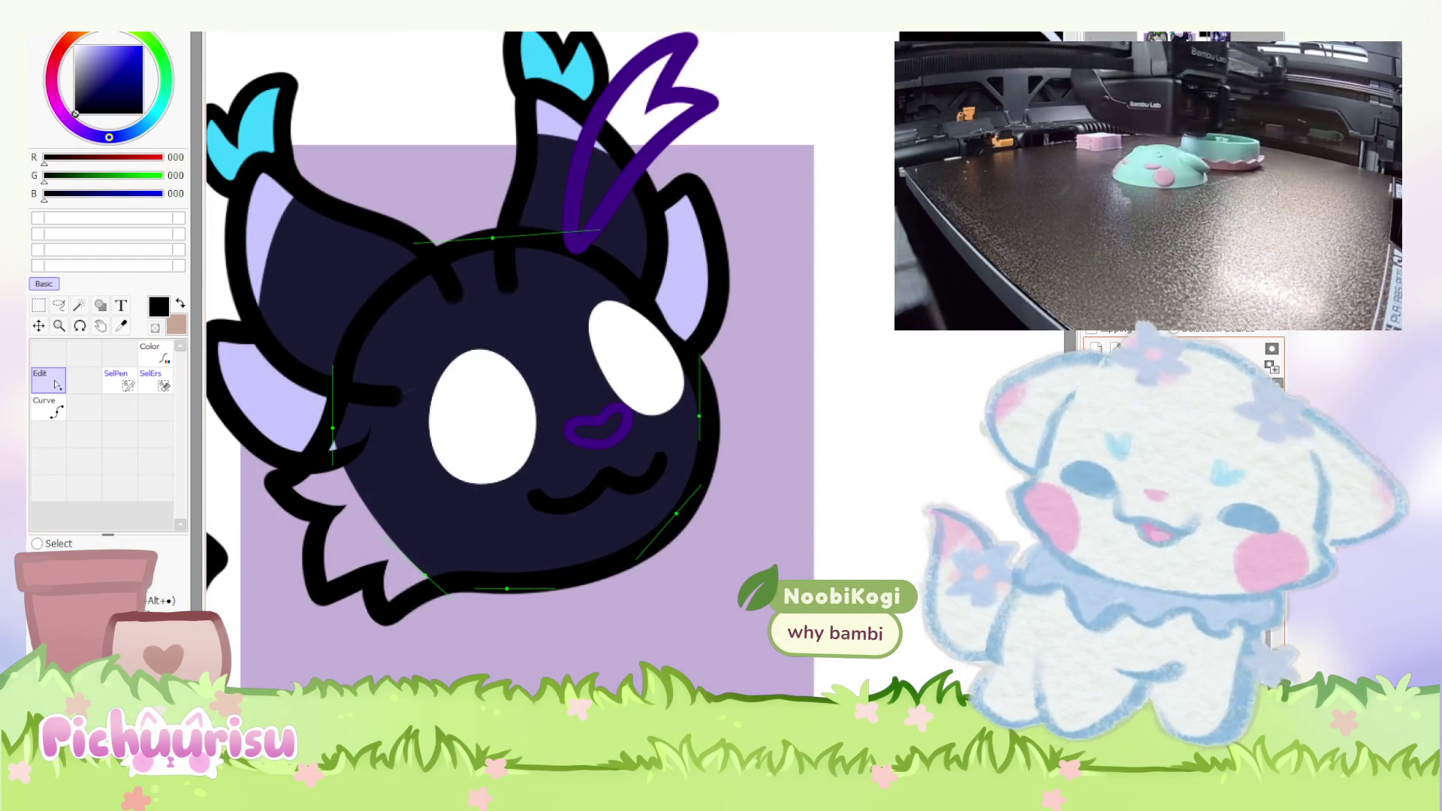
Add a control point on the head outline's lower edge and drag it down-right.
key(e)
scroll(406, 537, up, 2)
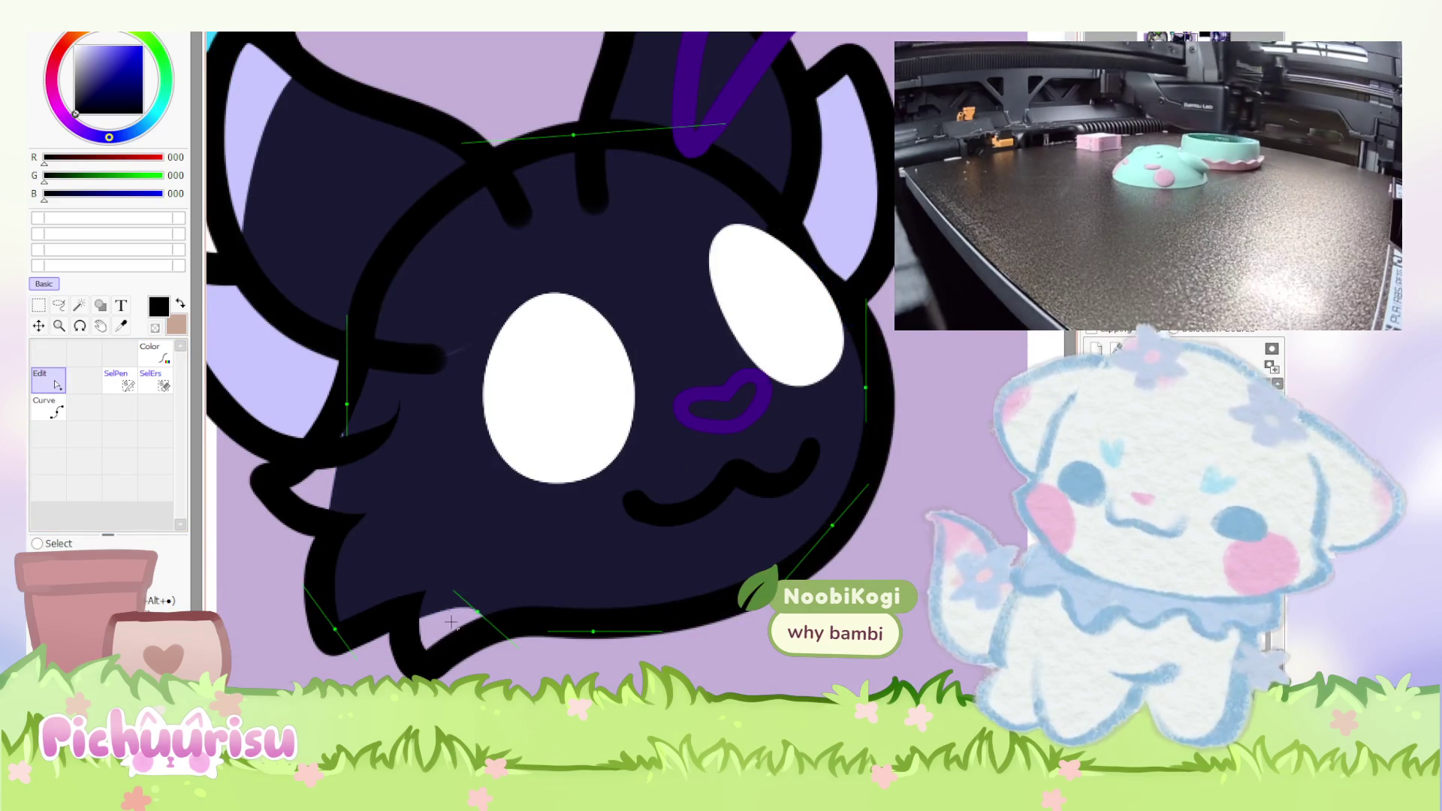
click(405, 612)
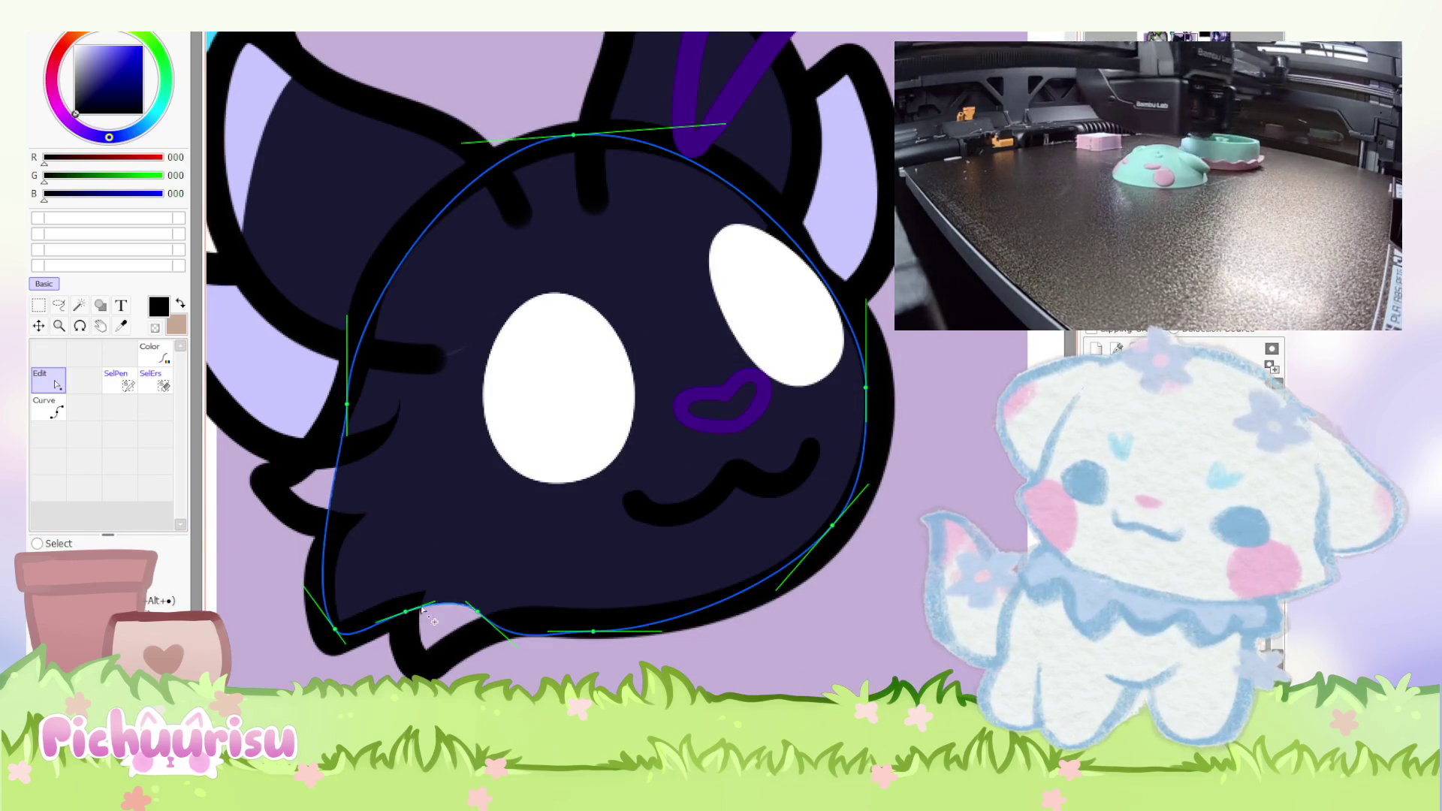
drag(455, 612, 484, 625)
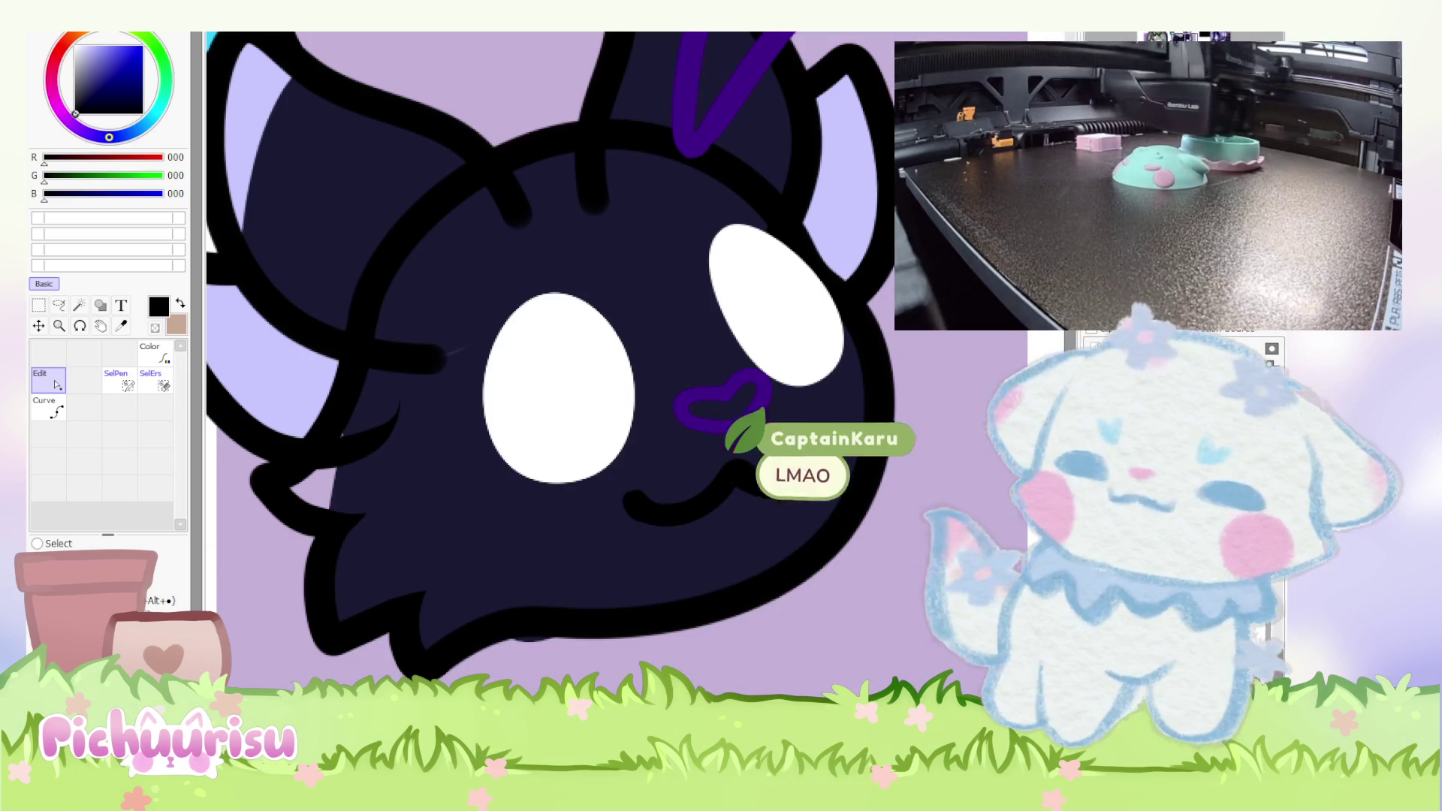
Add a point near the tail and bend the outline curve left along the tail.
scroll(462, 507, down, 3)
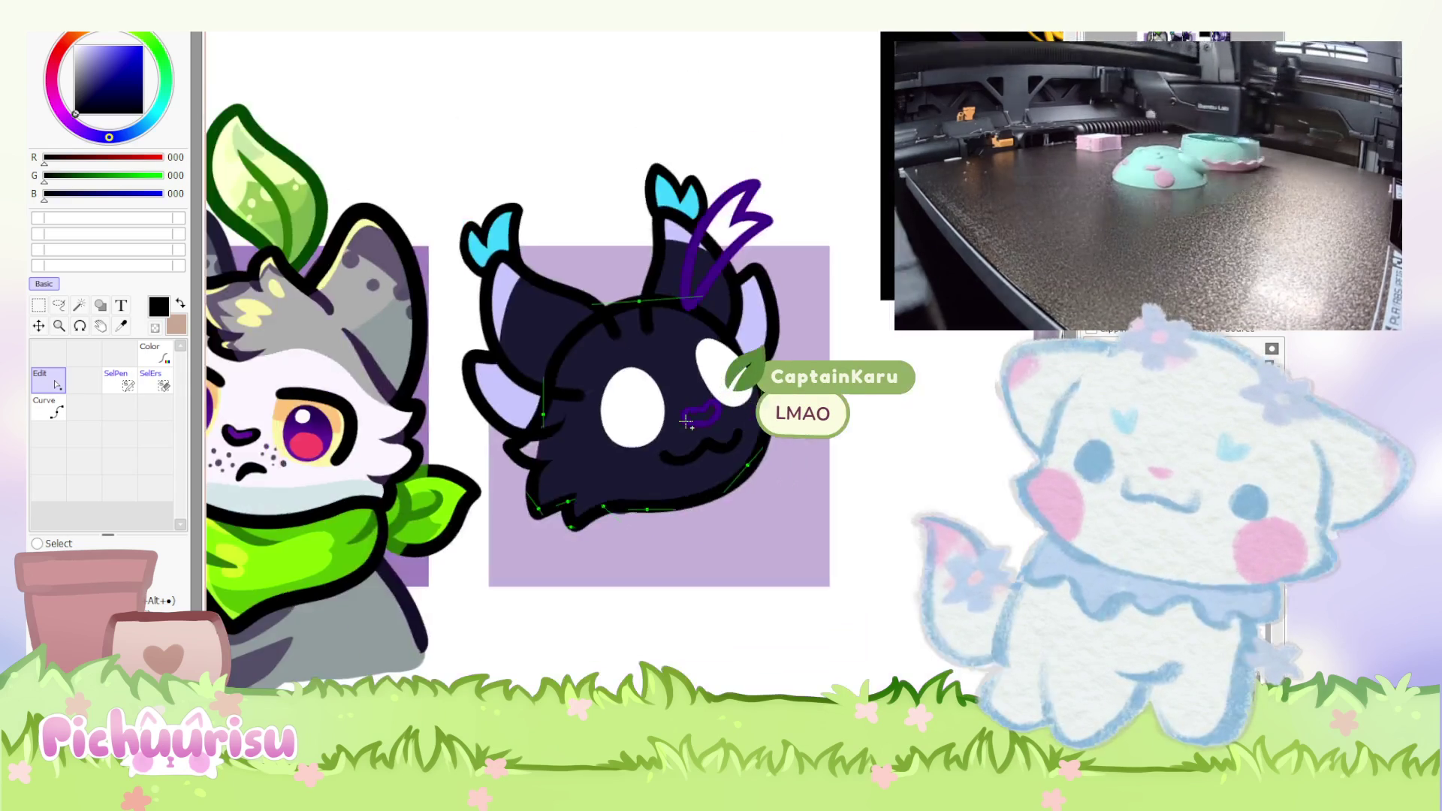
scroll(462, 507, up, 6)
click(456, 500)
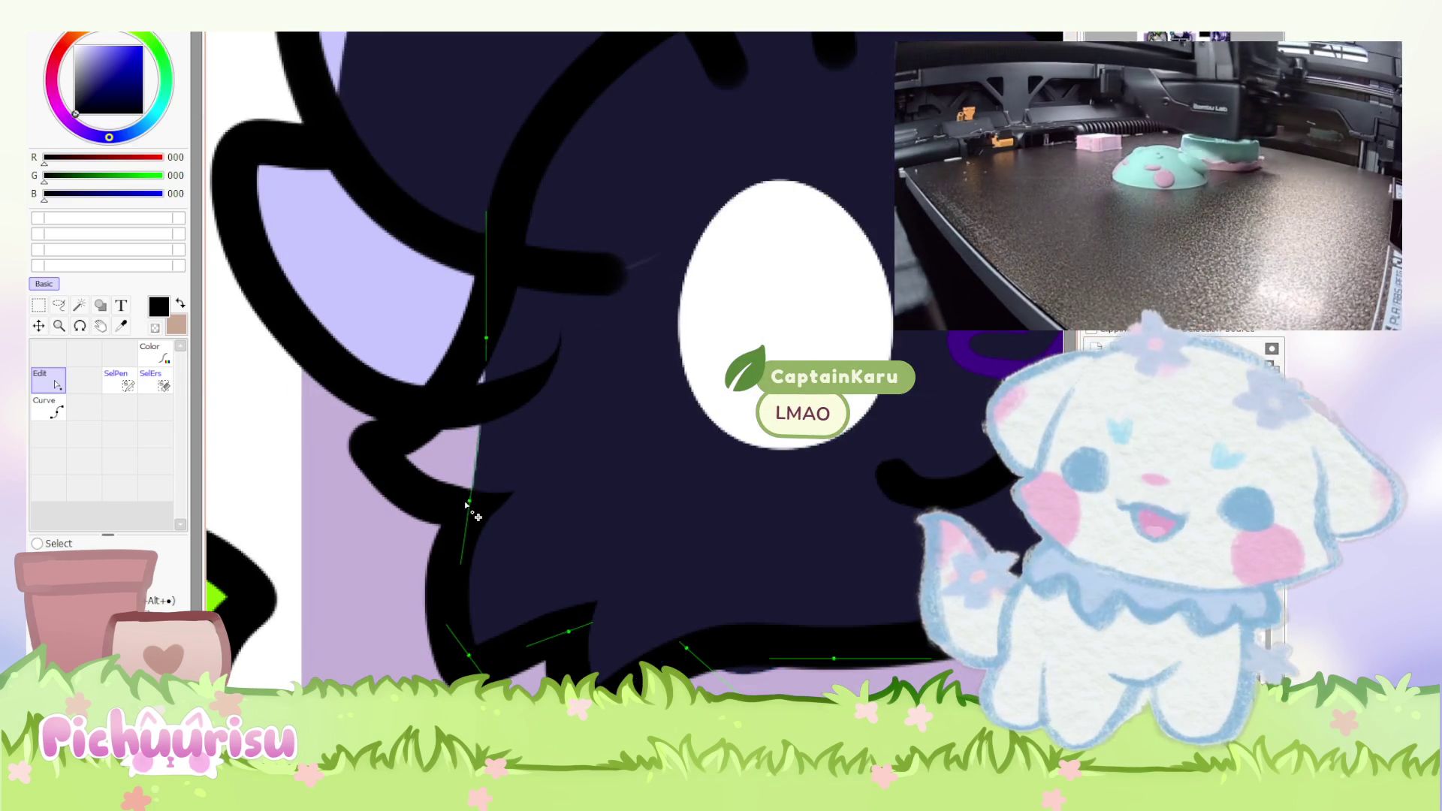
drag(471, 432, 382, 456)
scroll(393, 474, down, 5)
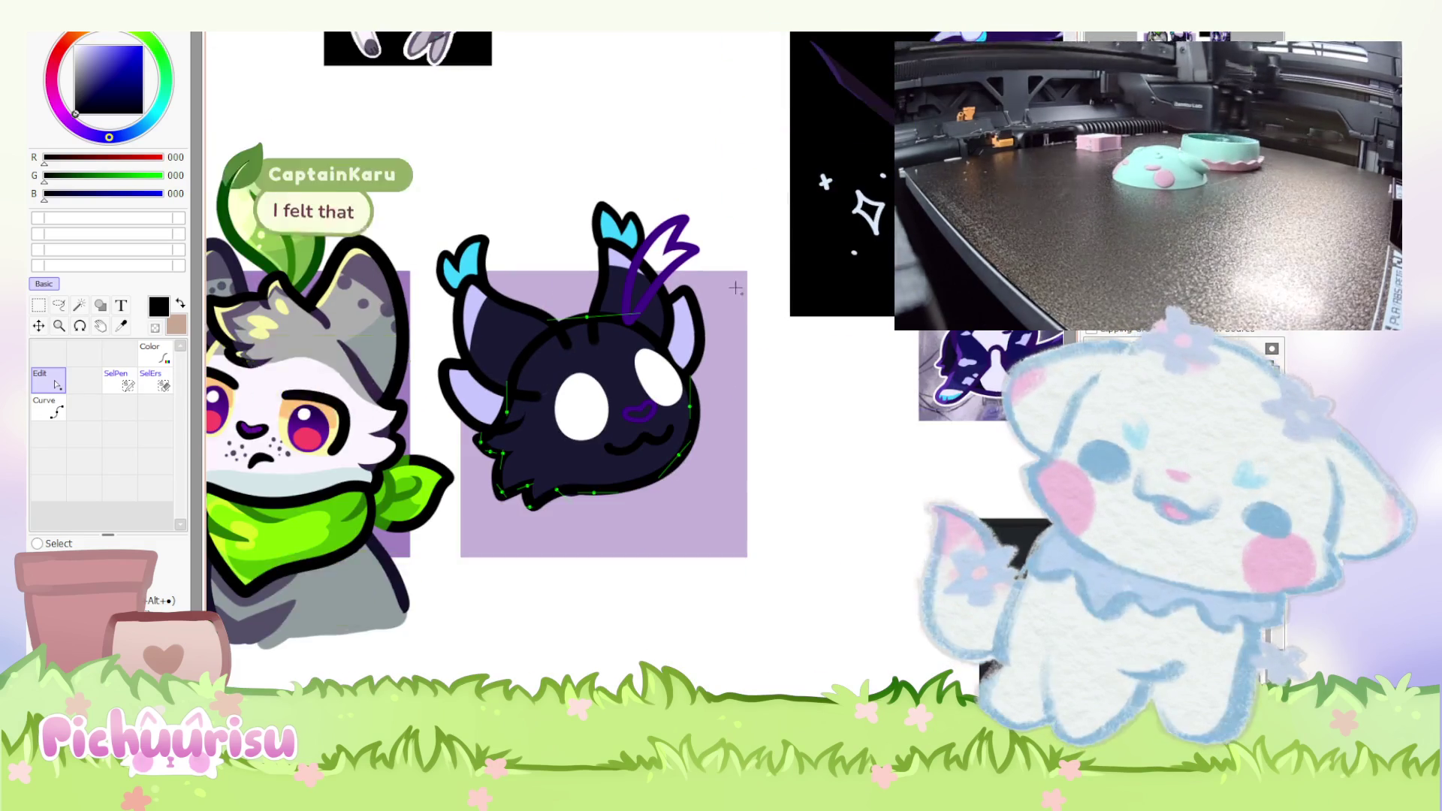
scroll(773, 293, up, 2)
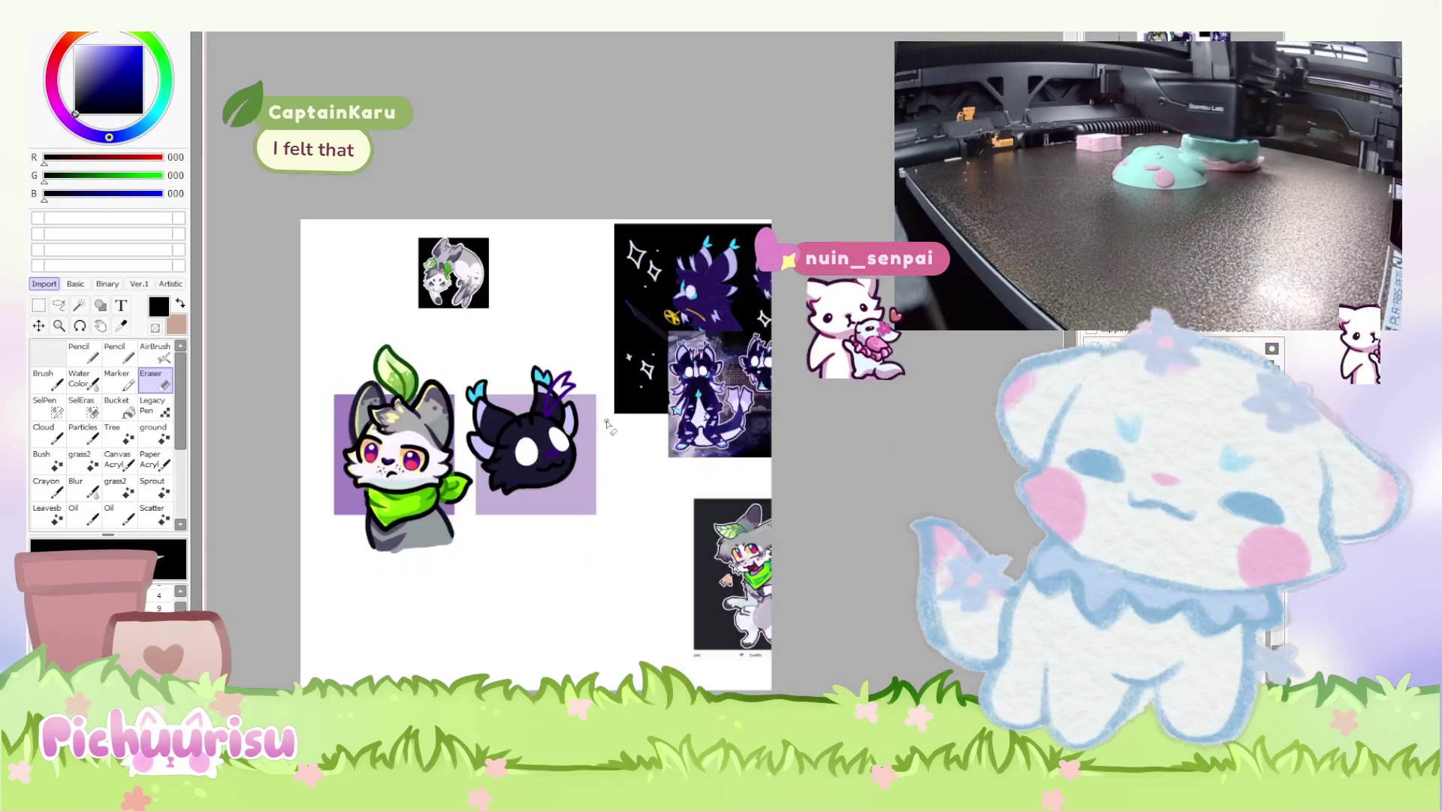
scroll(493, 396, up, 2)
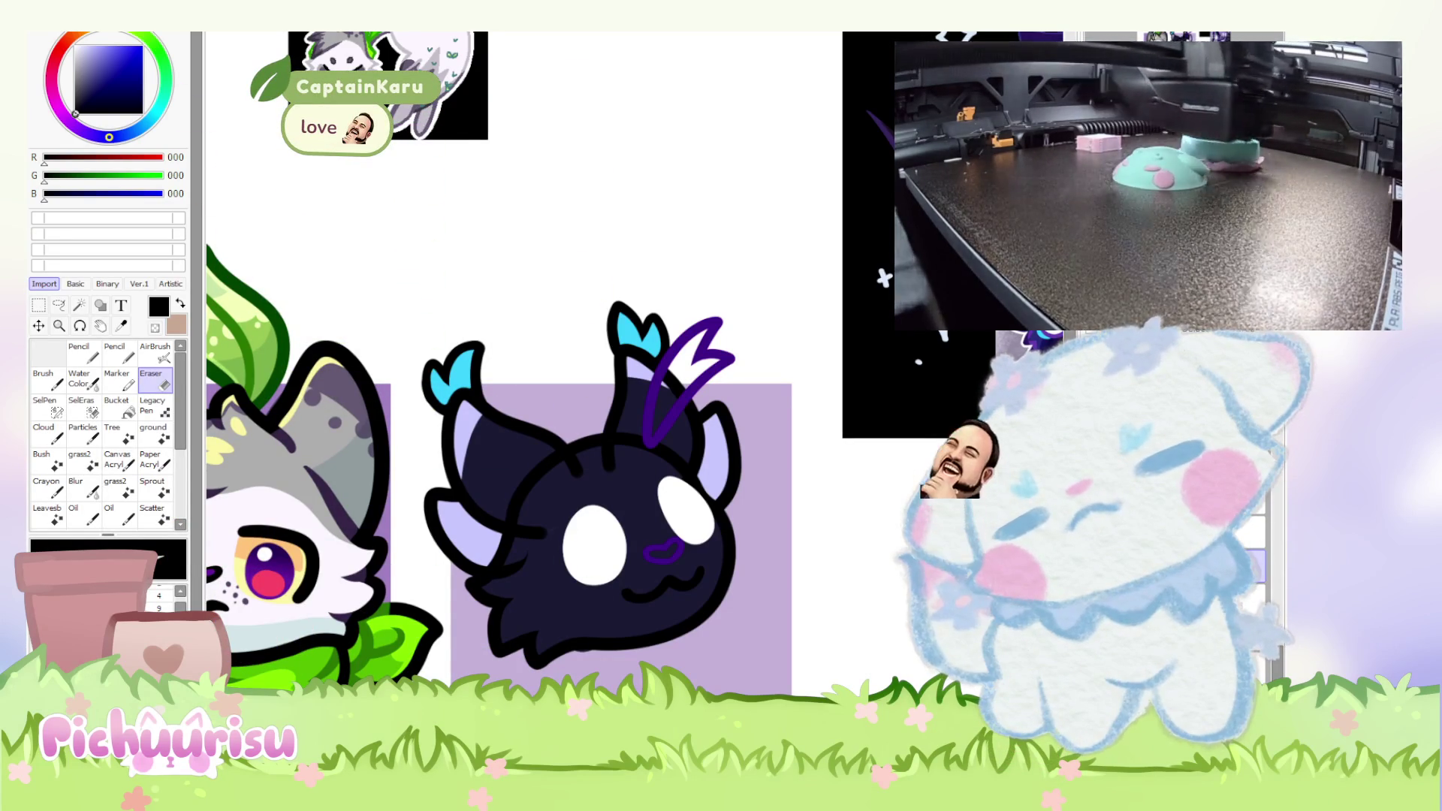
Sample the chibi cat's dark body colour from the canvas.
scroll(568, 476, down, 3)
scroll(568, 476, up, 3)
scroll(568, 476, up, 4)
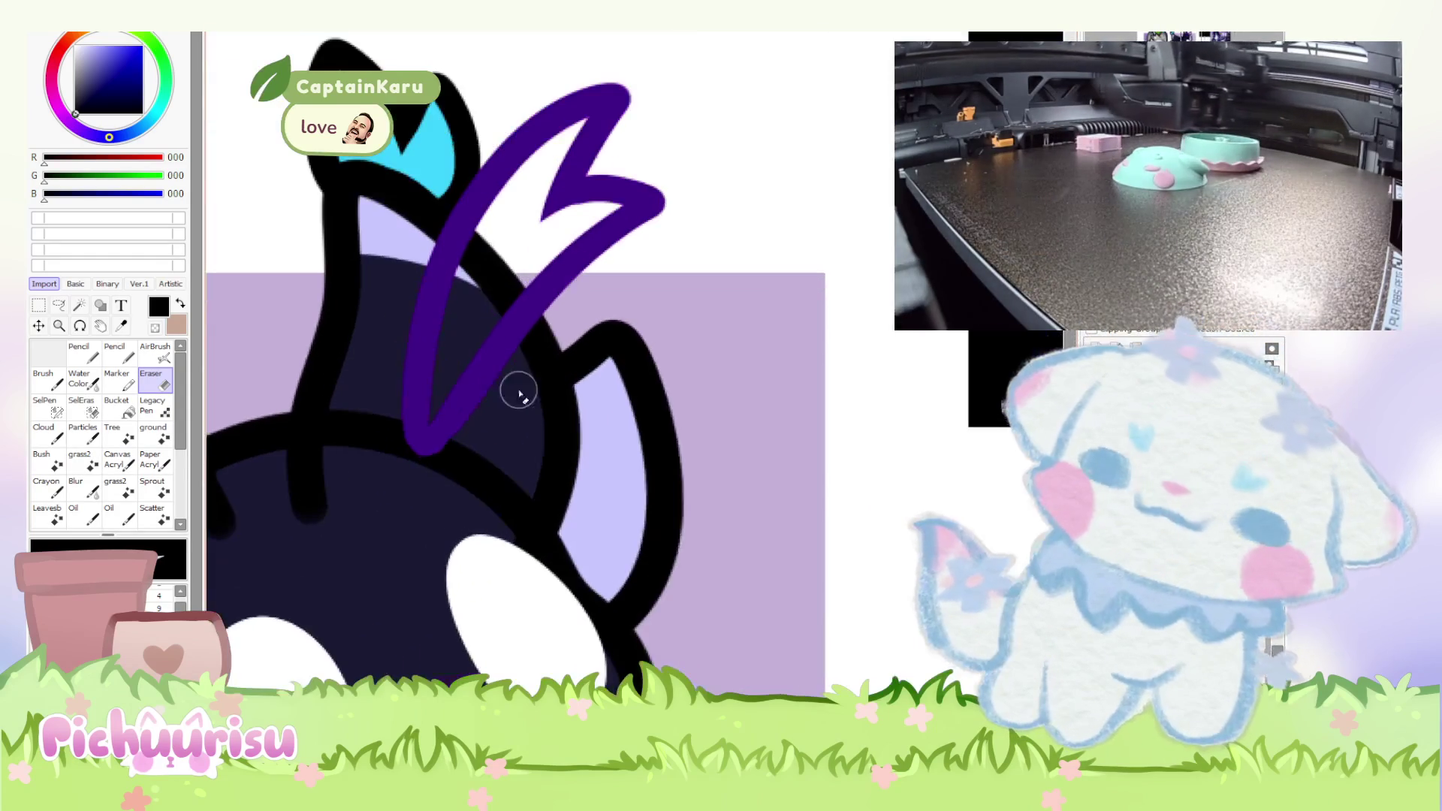
alt+click(376, 335)
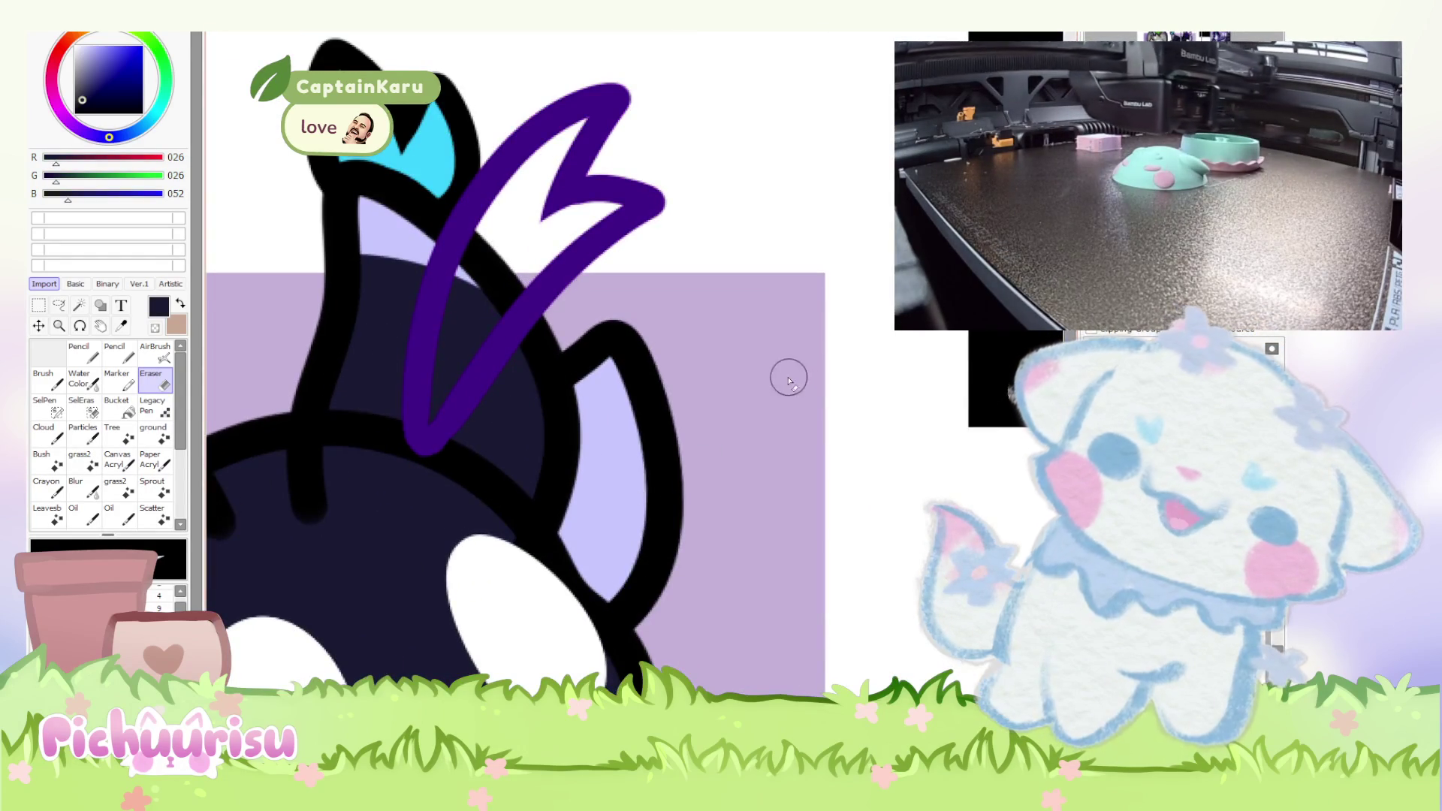
scroll(797, 382, down, 3)
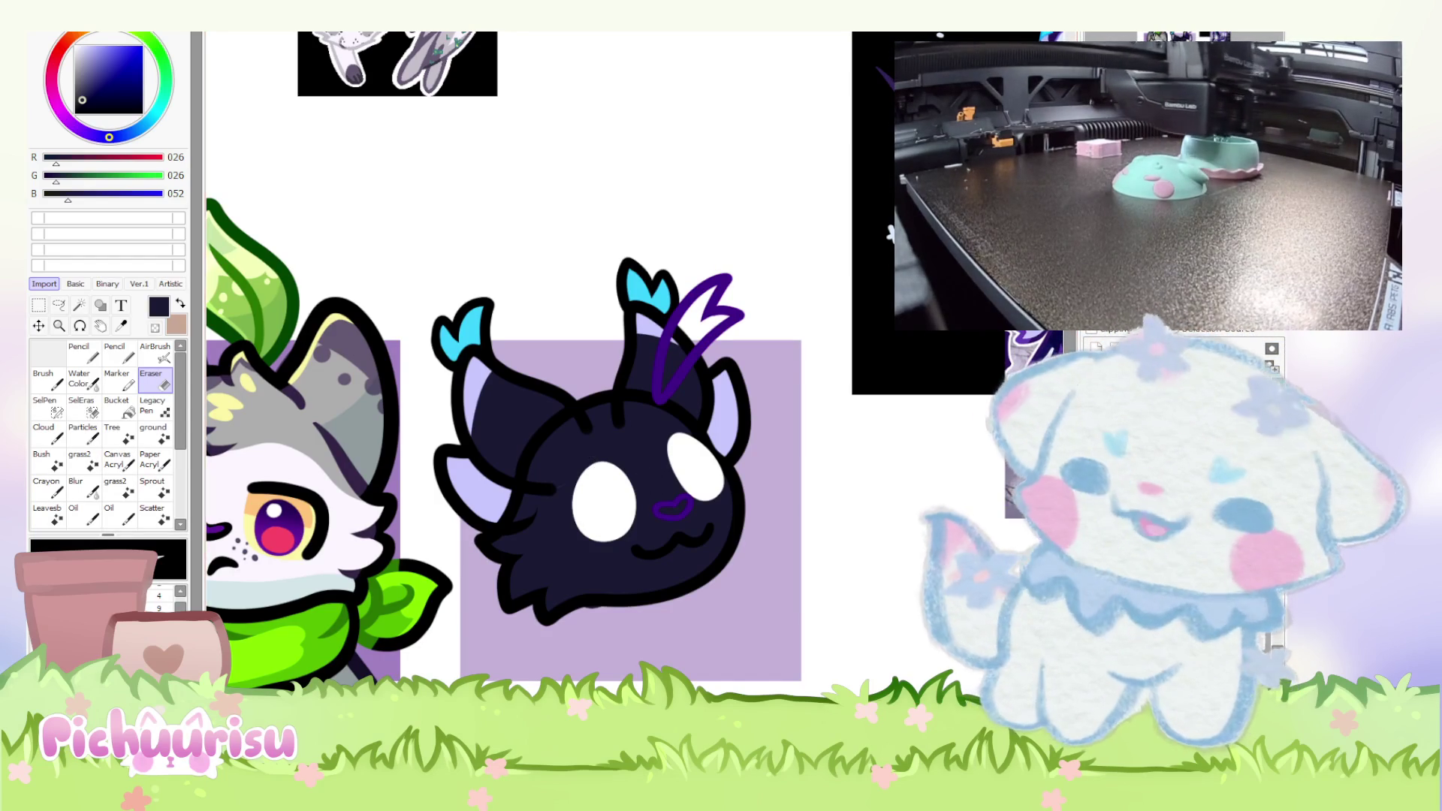
Paint a tan stroke across the cat's lavender inner ear and fill the area below it with tan.
scroll(597, 443, down, 2)
scroll(597, 443, up, 3)
scroll(653, 505, down, 2)
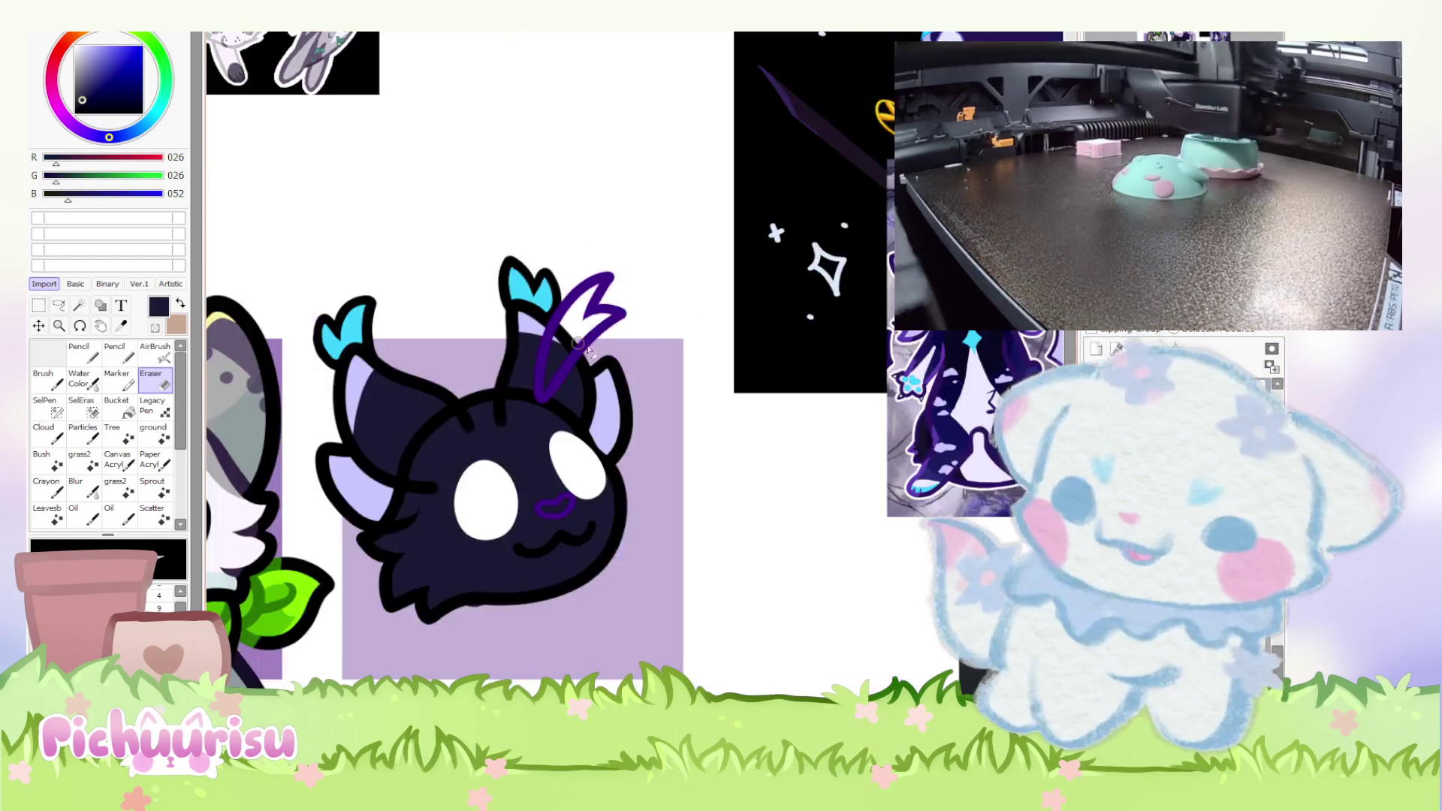
scroll(657, 381, up, 2)
scroll(657, 381, up, 1)
drag(445, 437, 493, 527)
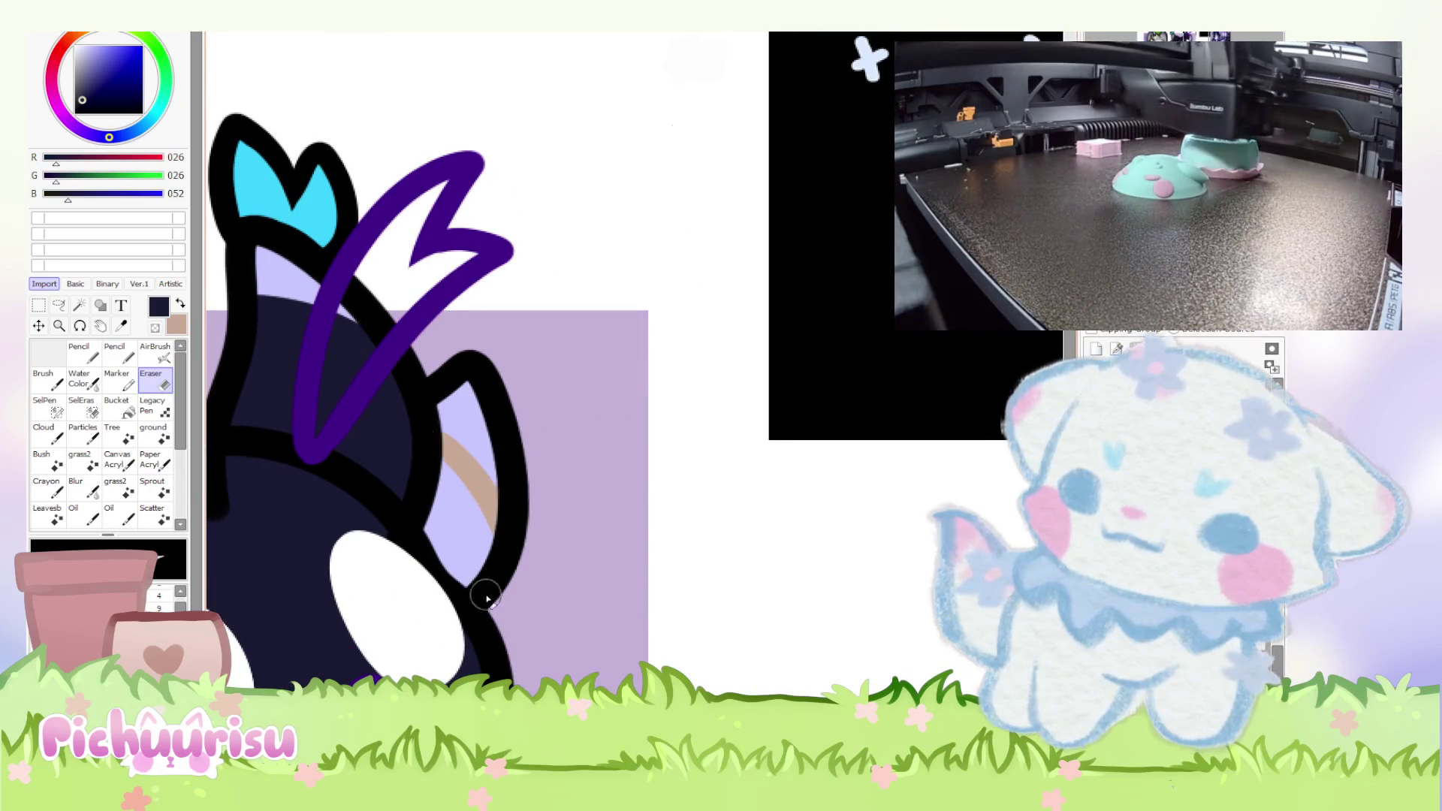
scroll(360, 403, up, 1)
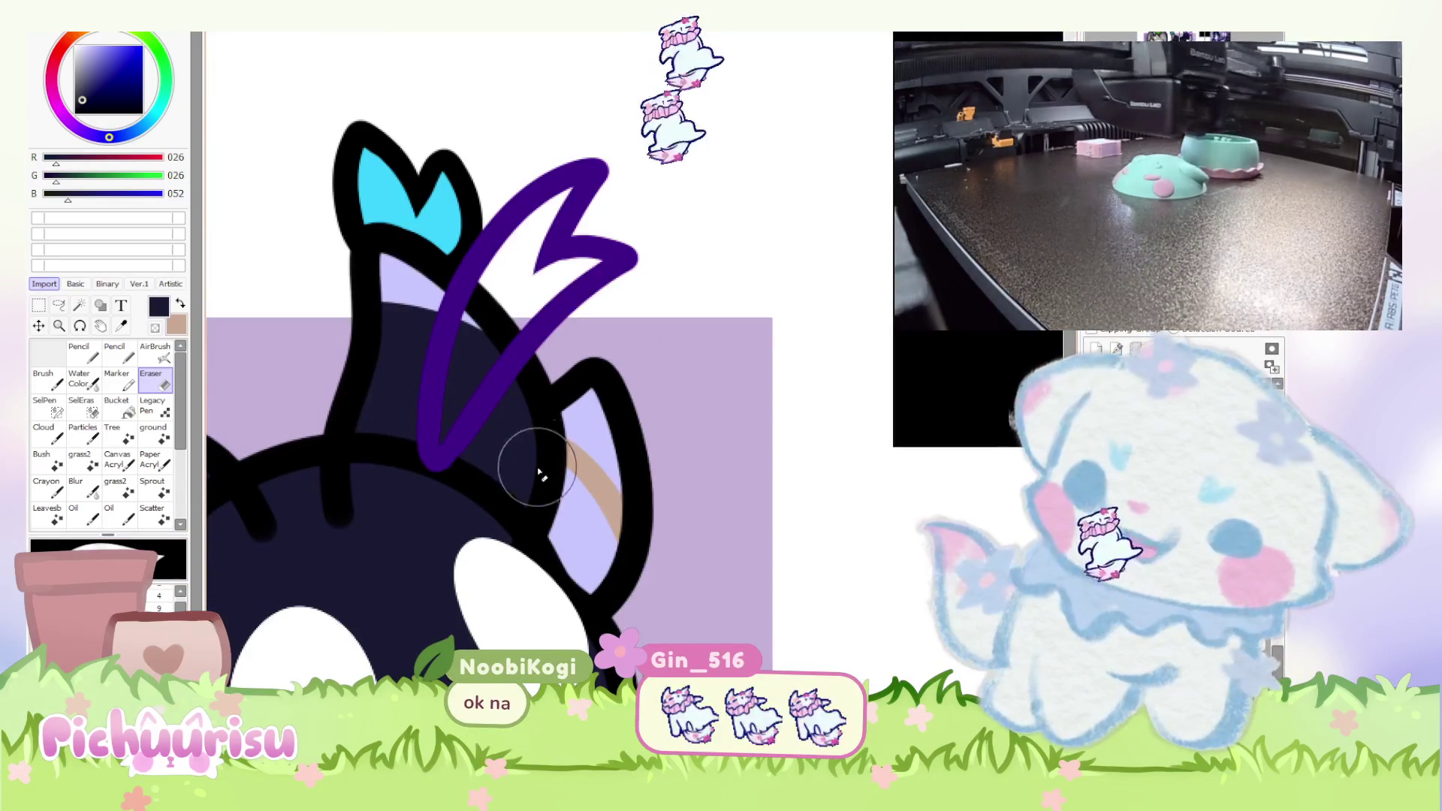
drag(526, 466, 586, 525)
Switch from erasing back to the Pencil drawing tool.
scroll(225, 357, down, 2)
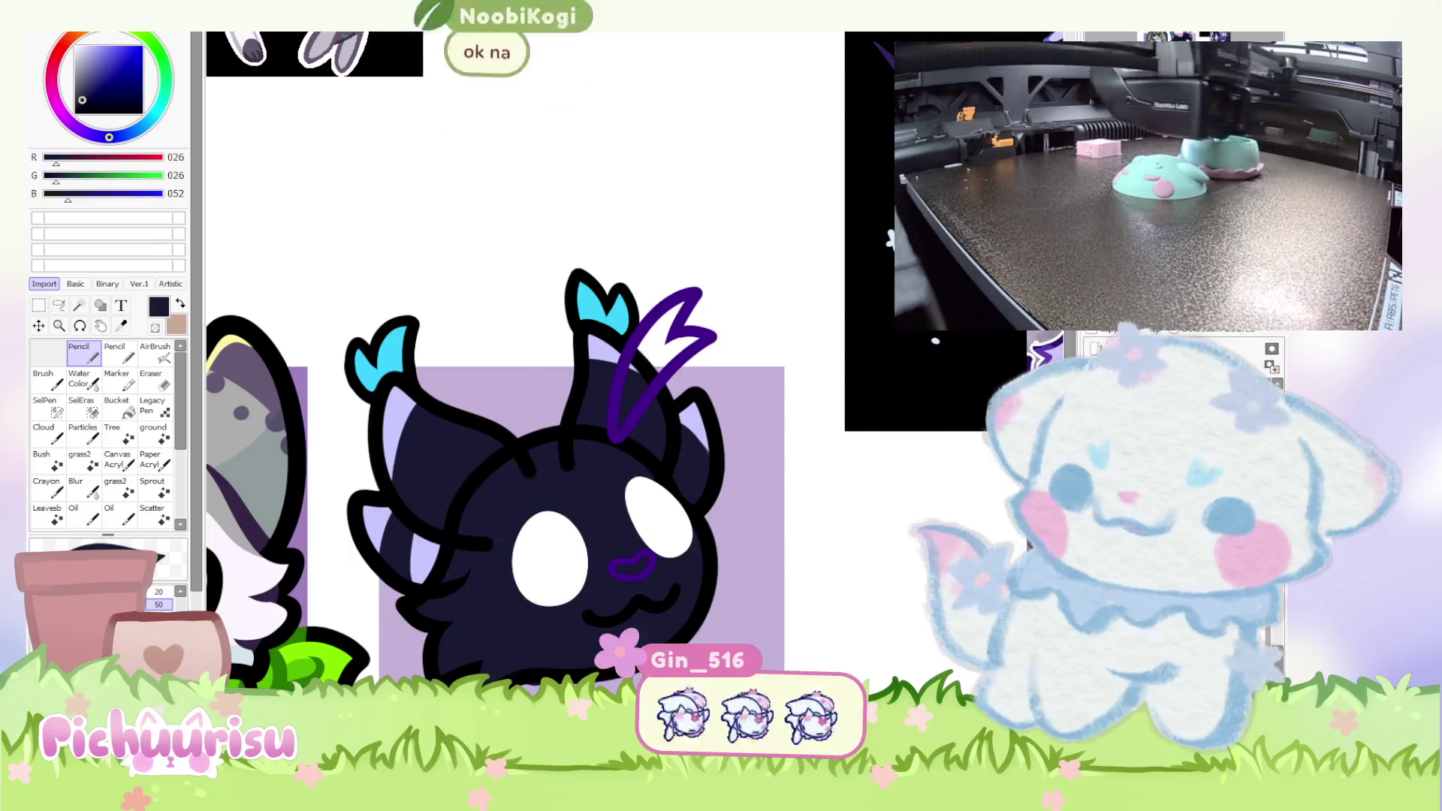
click(78, 353)
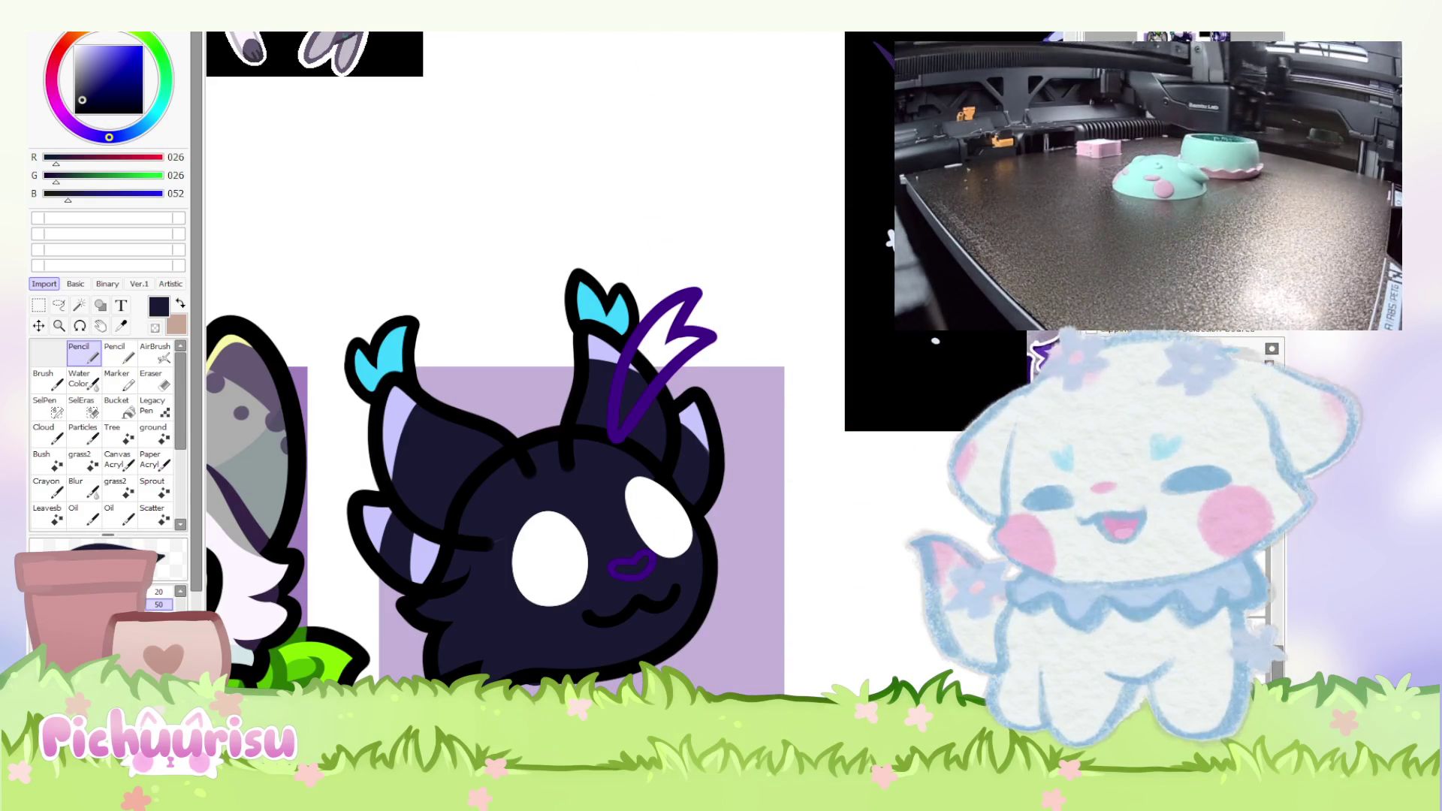
scroll(615, 461, down, 3)
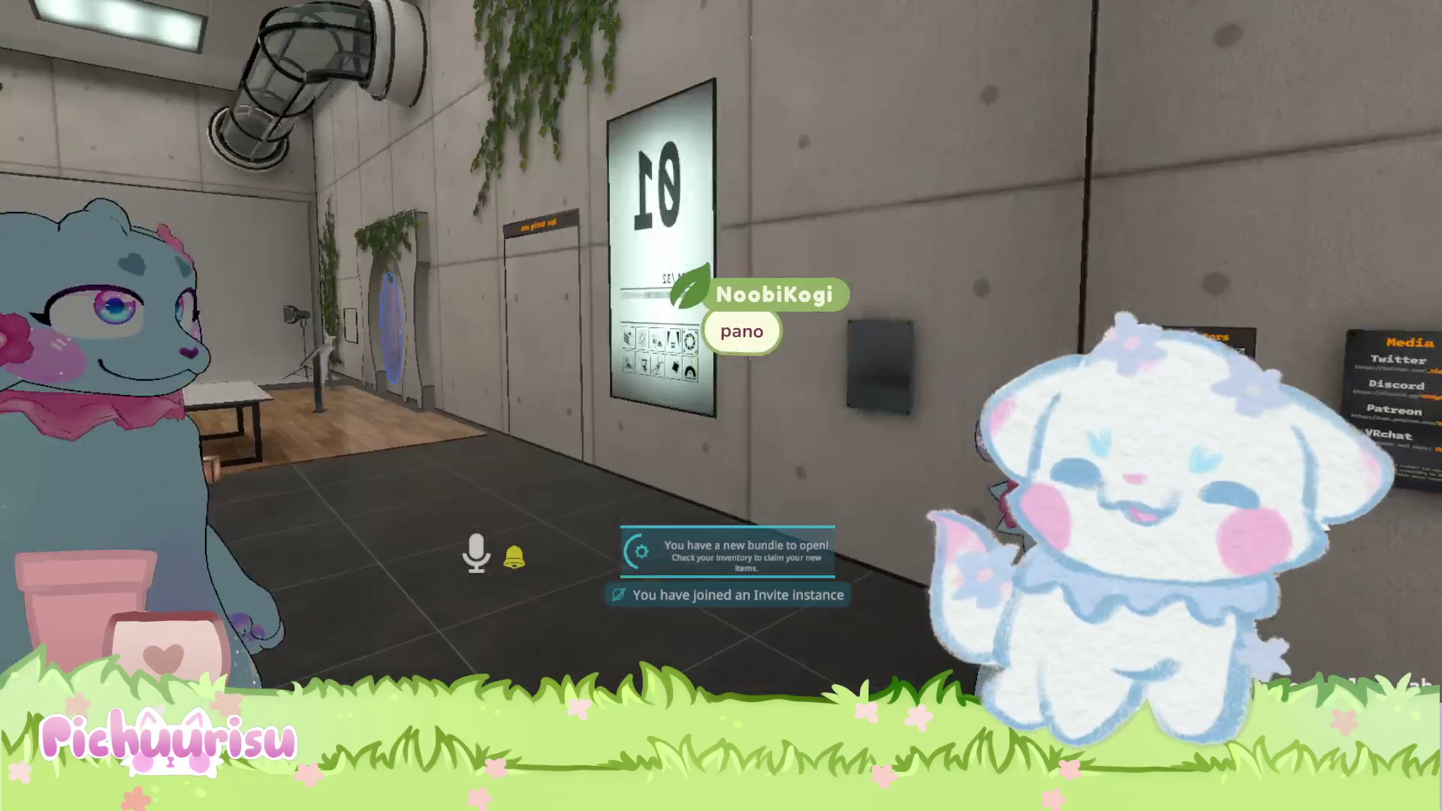
Open the Kyoto Racecourse - Umamusume world details from Worlds > My Worlds > Recently Visited.
key(Escape)
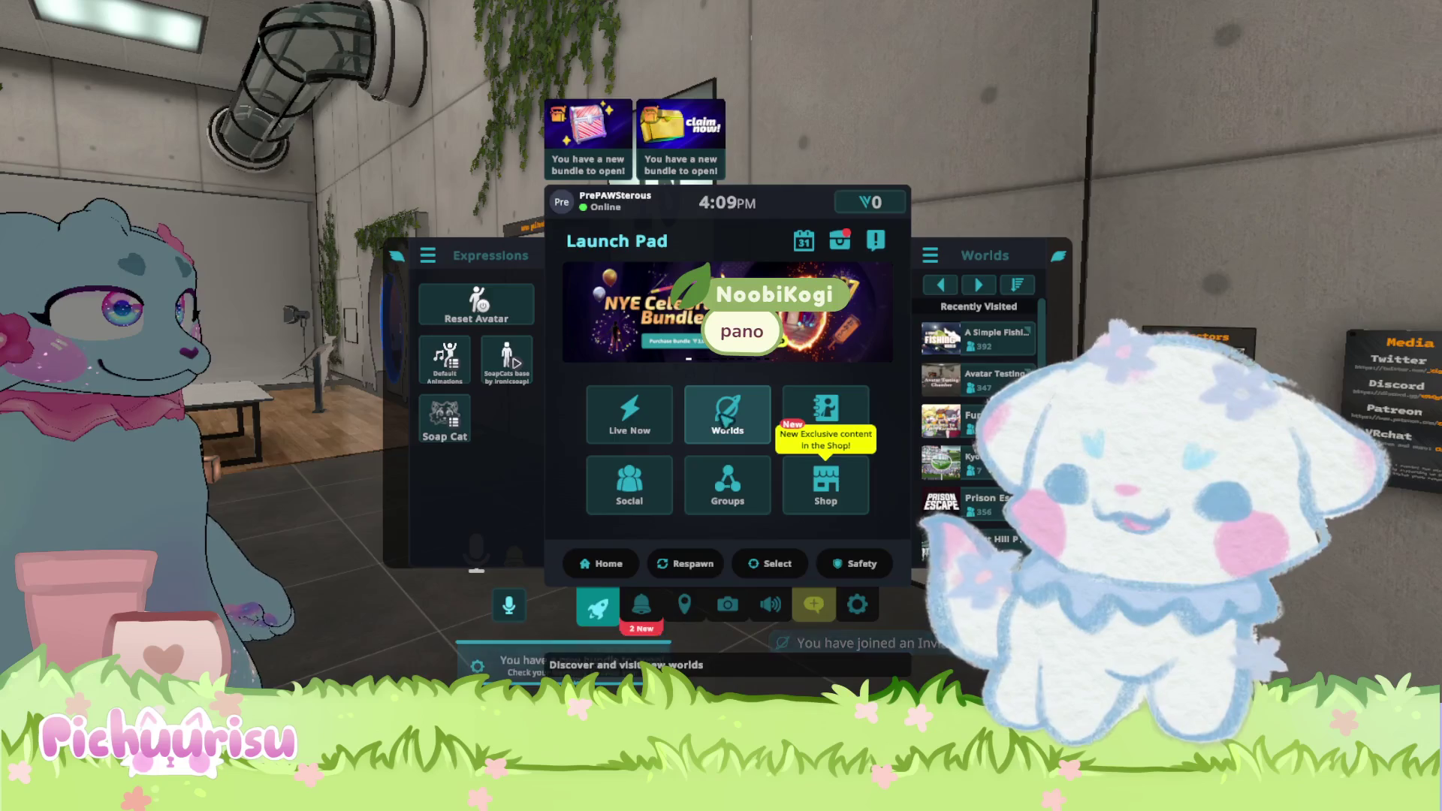
click(689, 419)
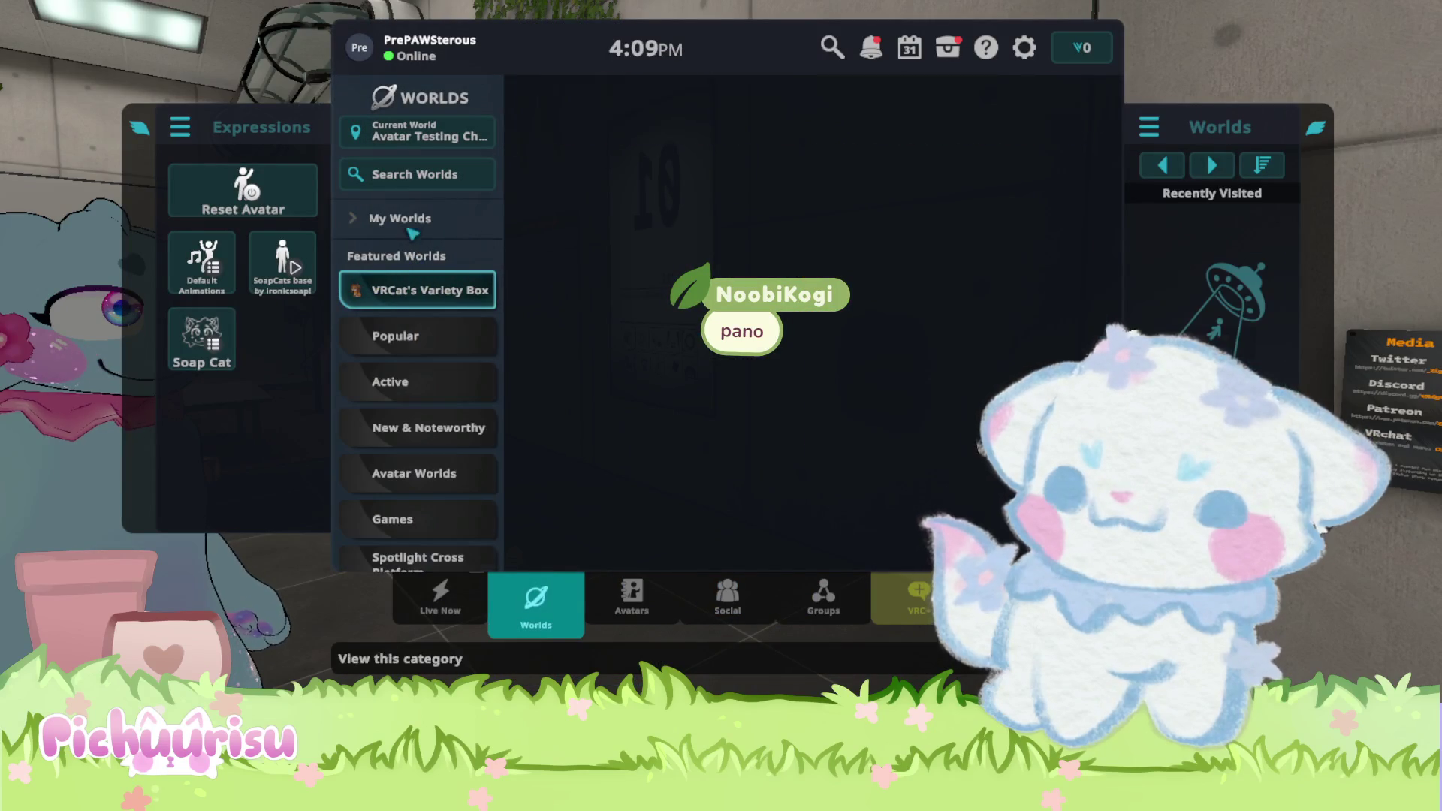
click(417, 232)
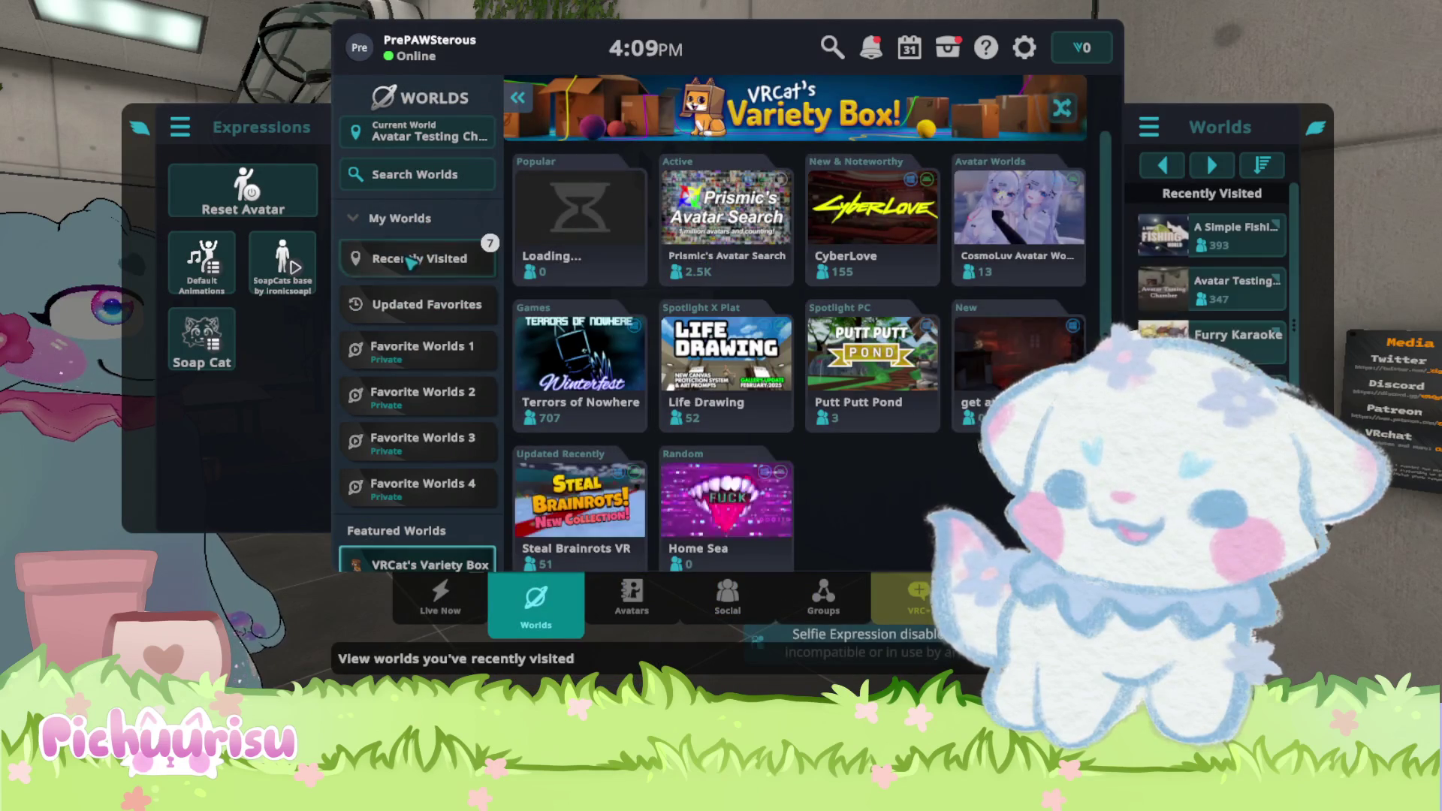
click(419, 258)
click(871, 196)
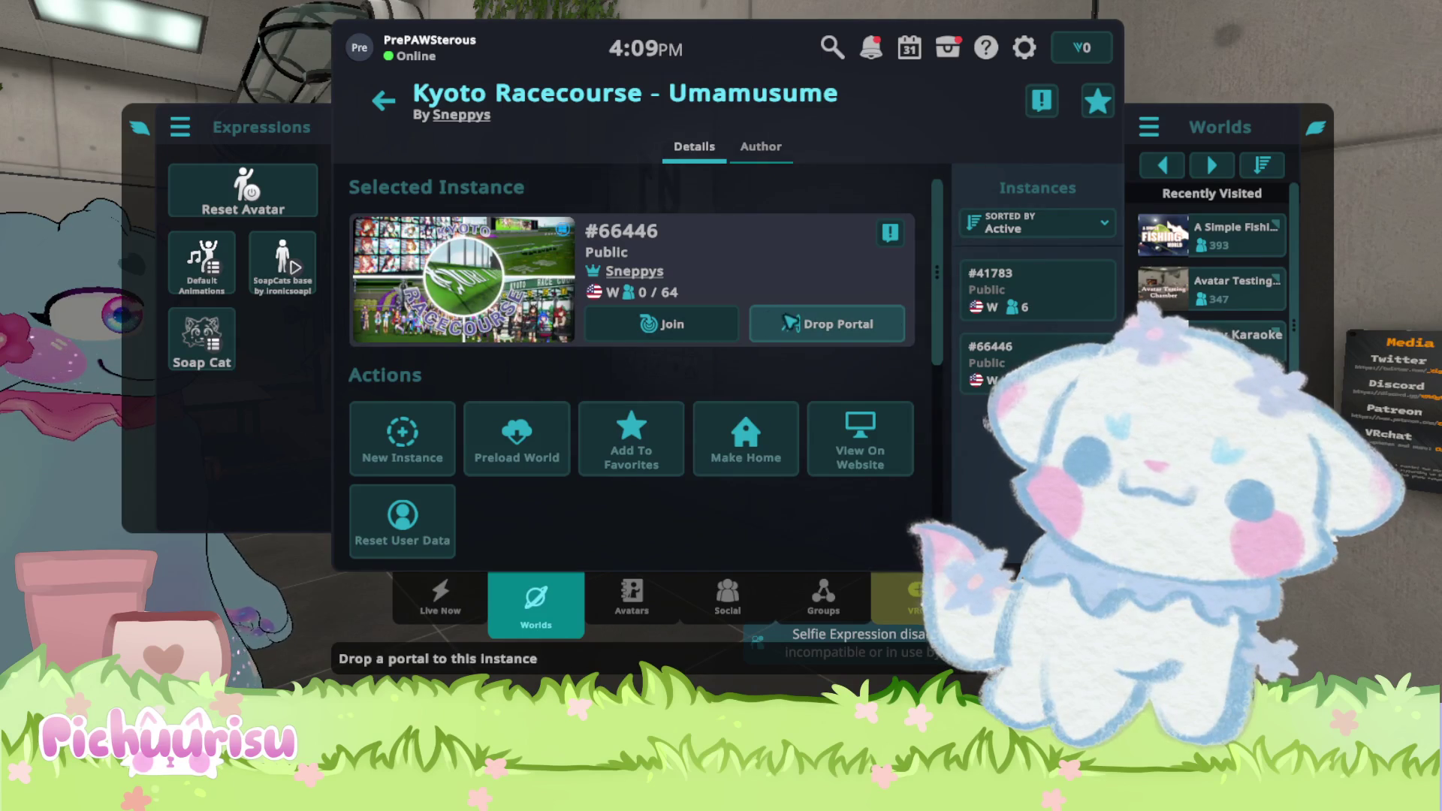
Cancel the Drop Portal placement and reopen the Kyoto Racecourse world details.
click(826, 324)
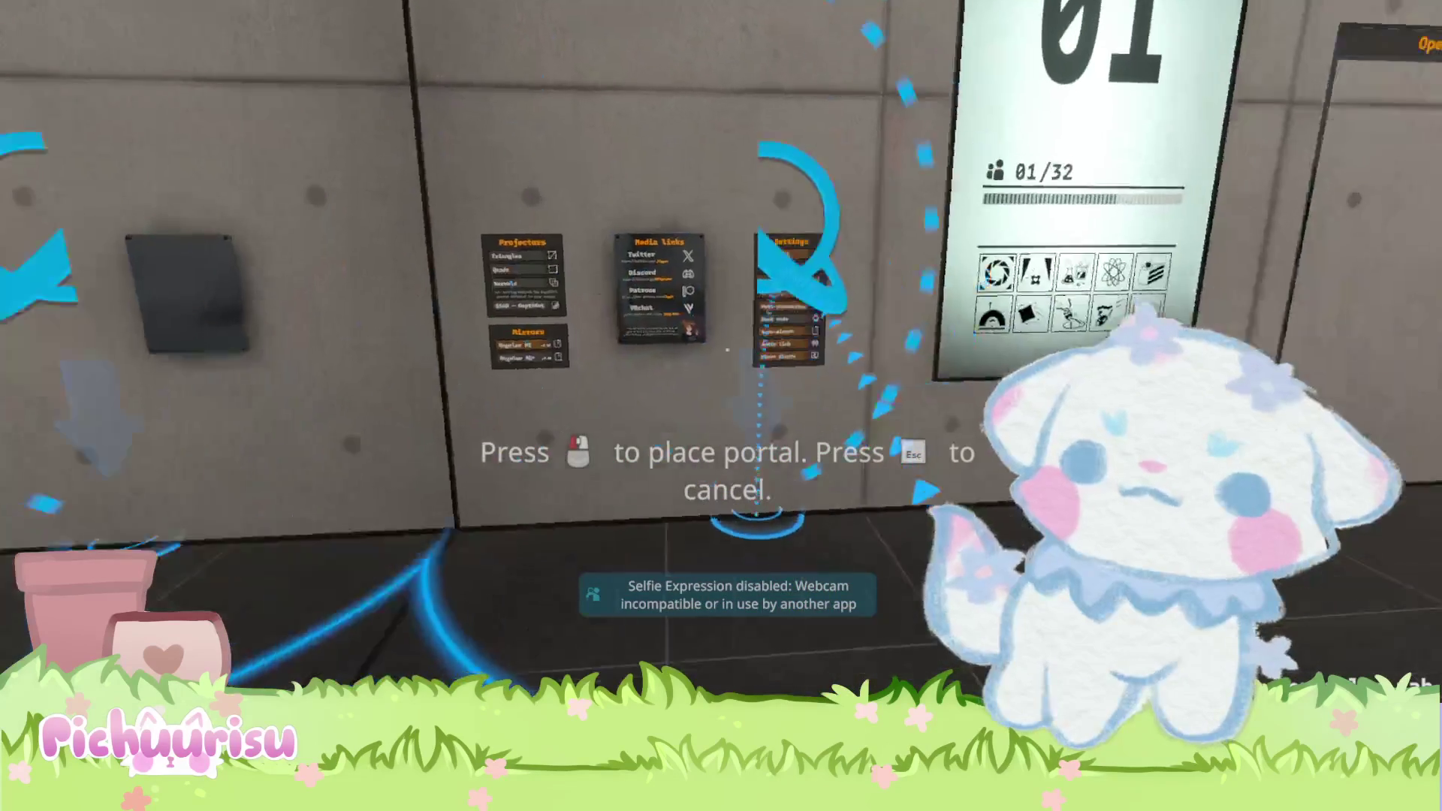
key(Escape)
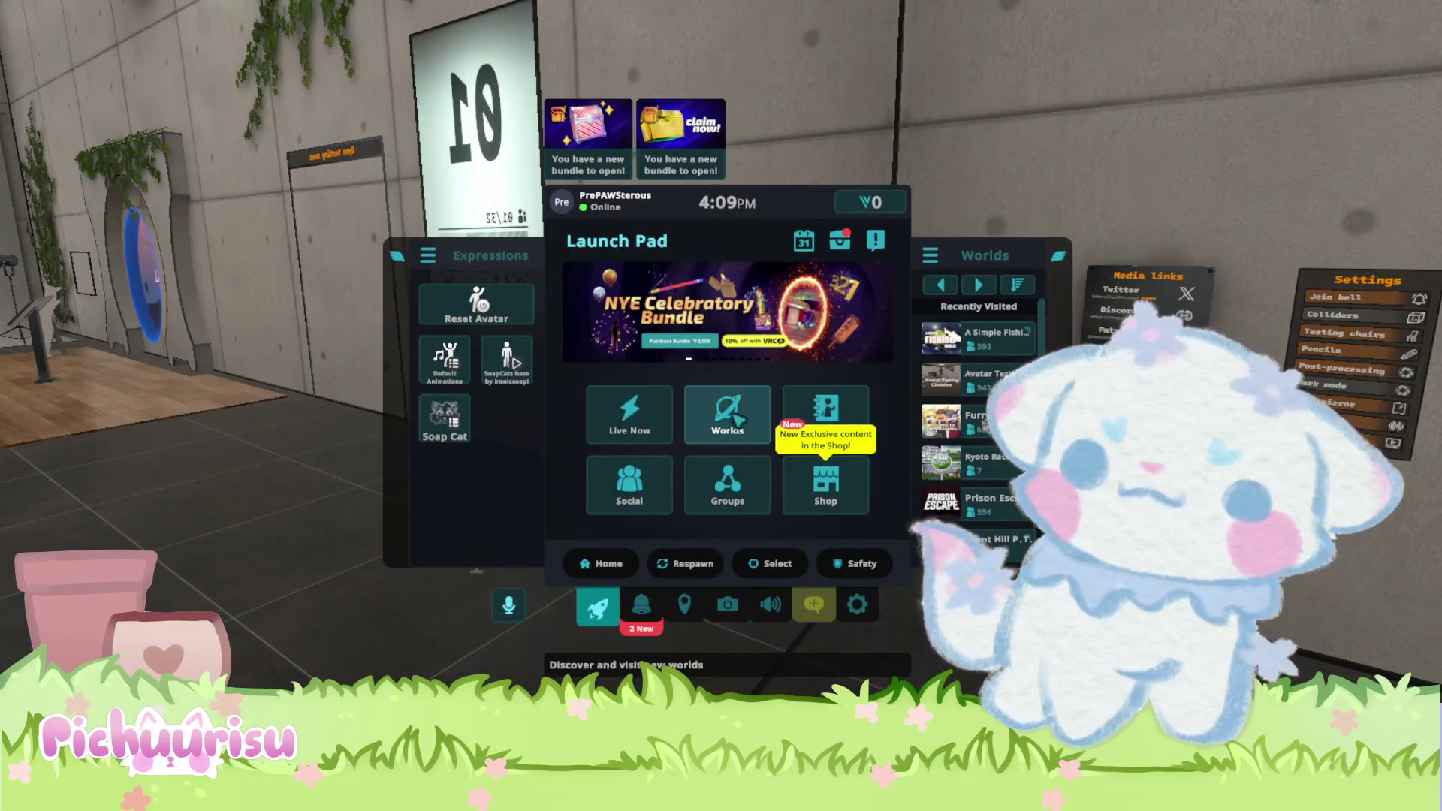
click(732, 416)
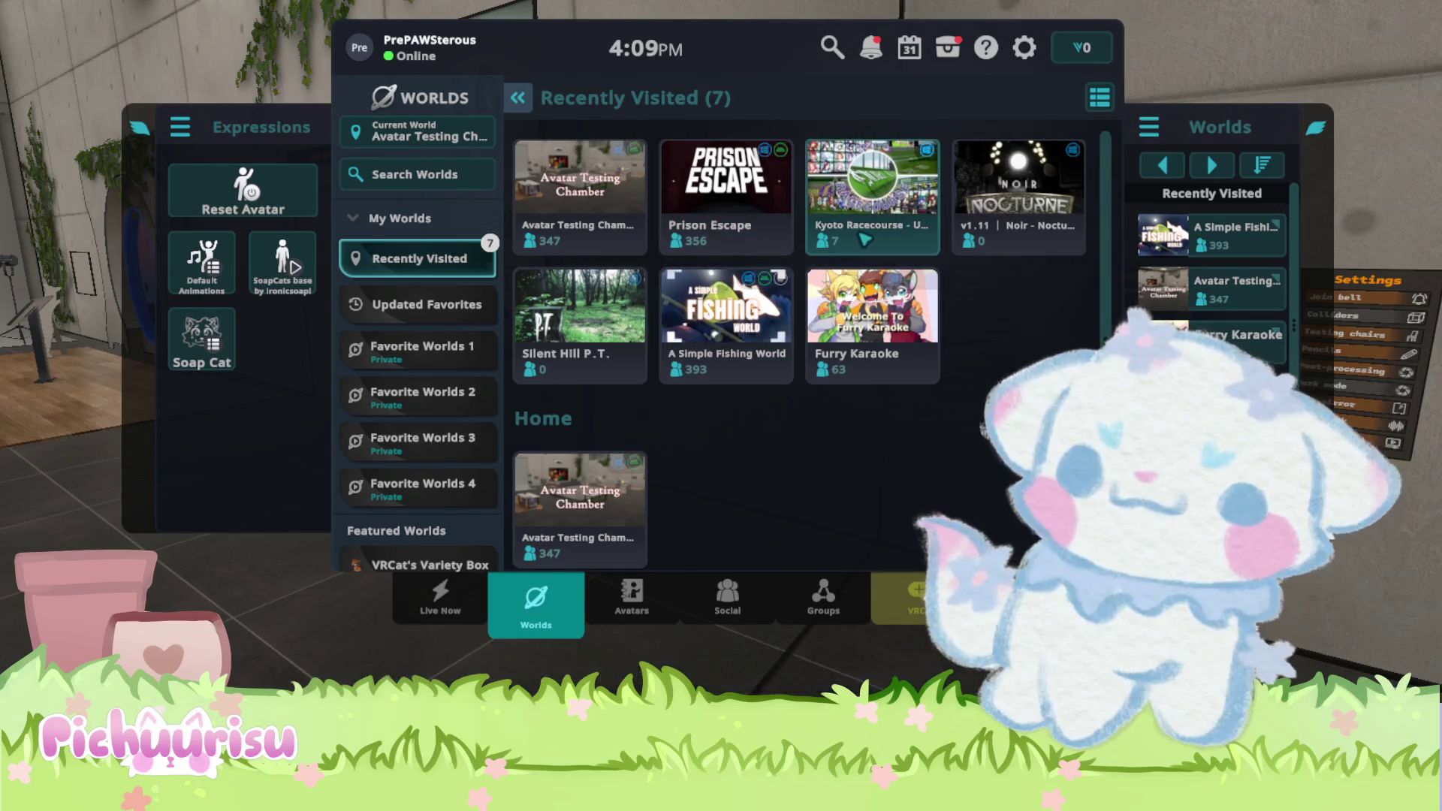
click(871, 184)
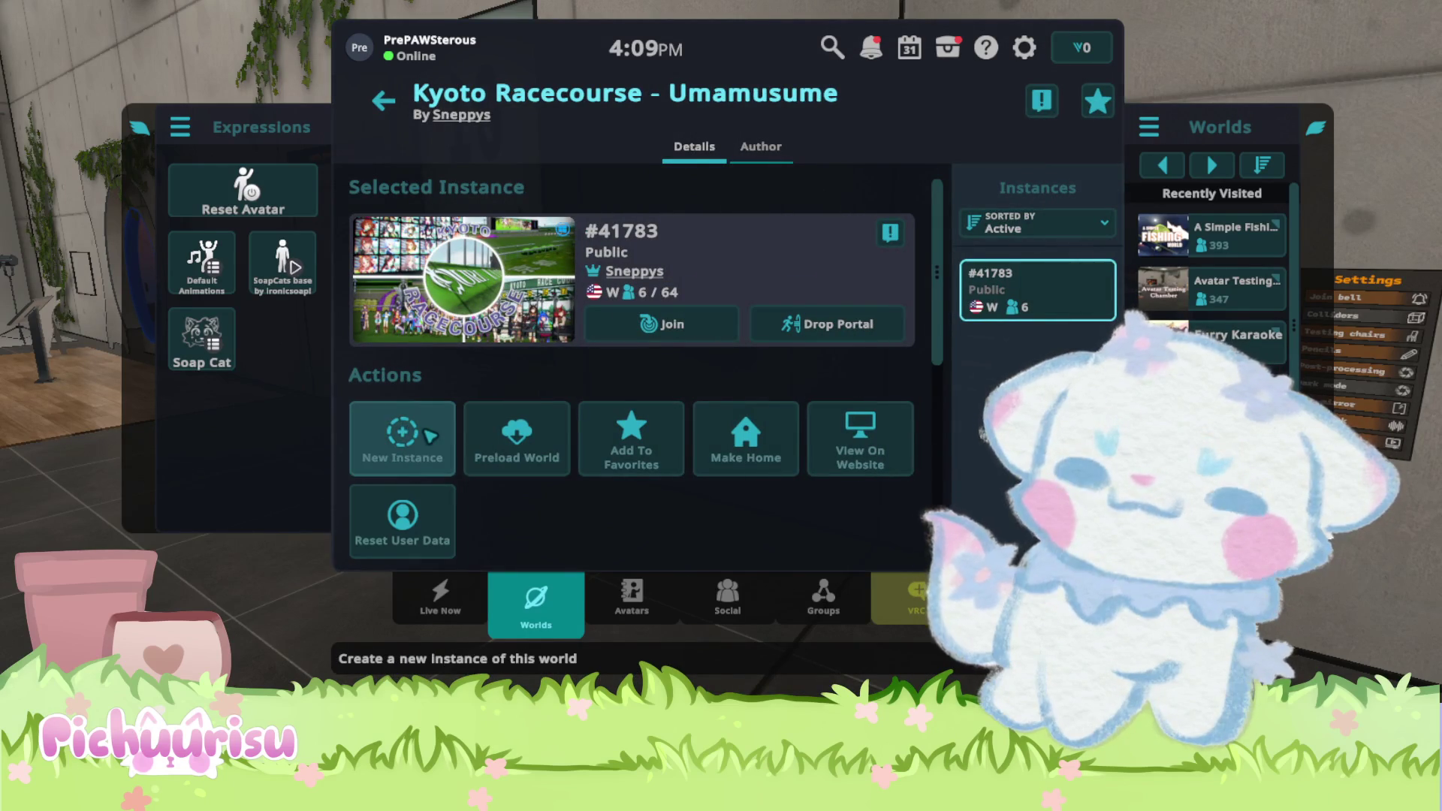
Create a Friends+ instance of Kyoto Racecourse - Umamusume in USW and join it.
click(402, 434)
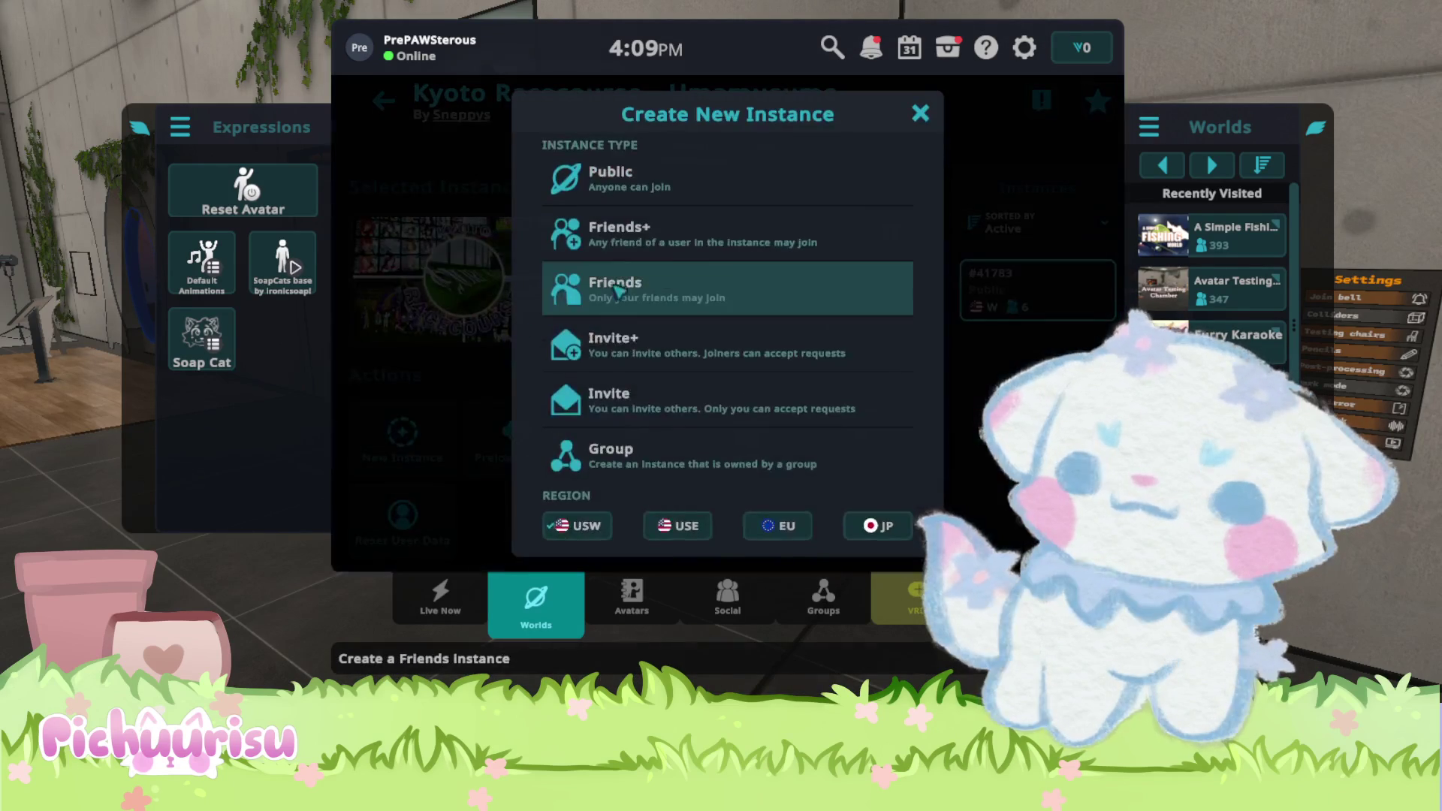
click(742, 237)
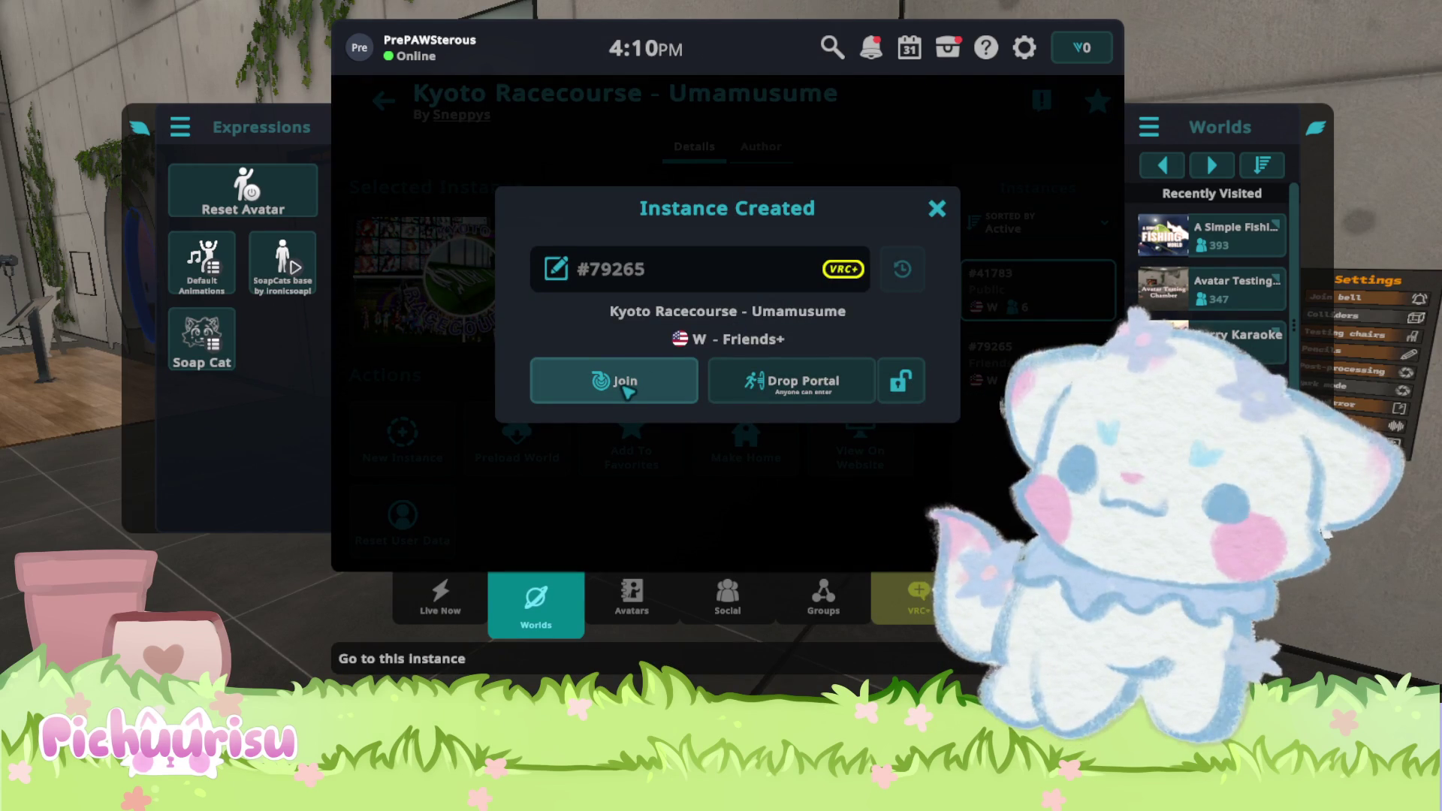
click(624, 386)
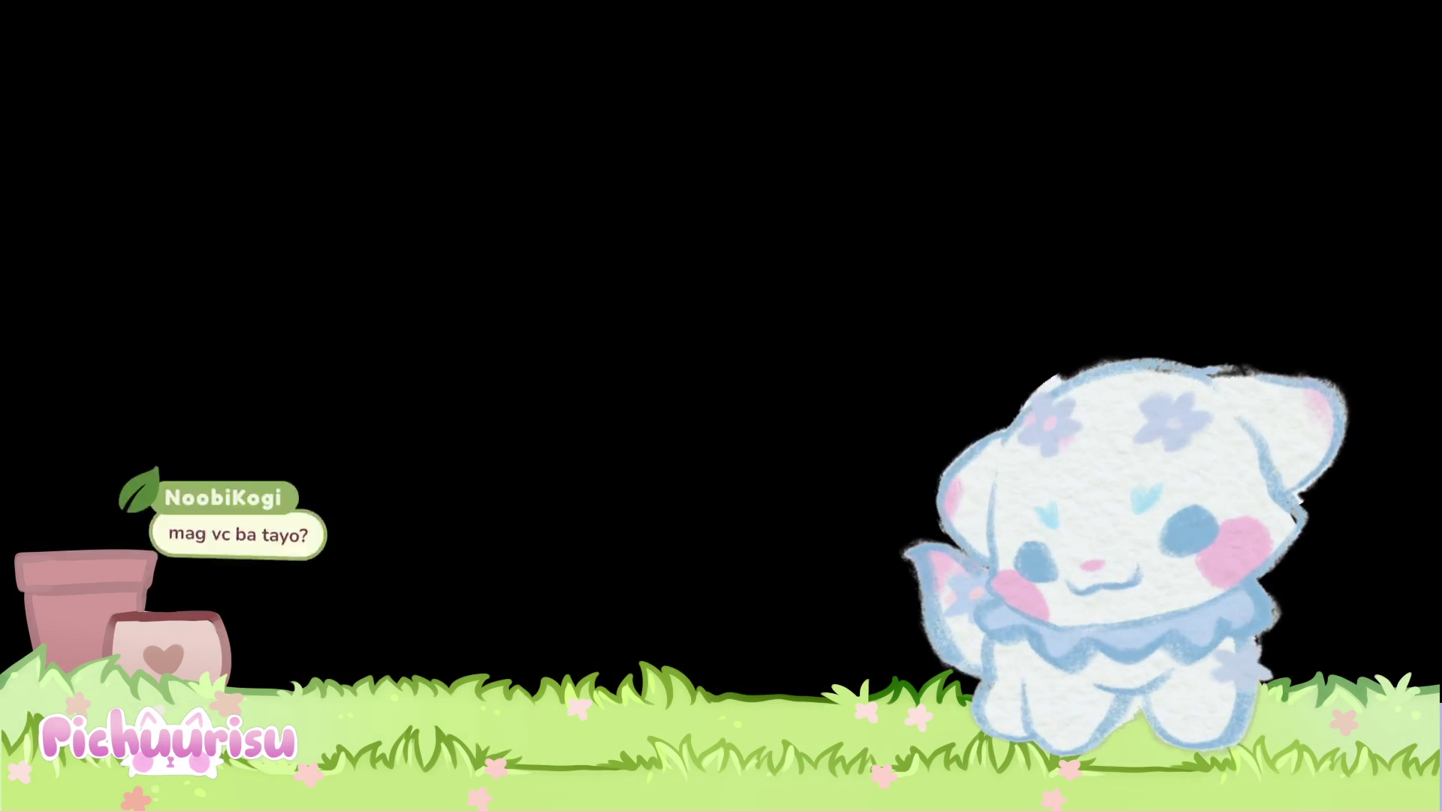
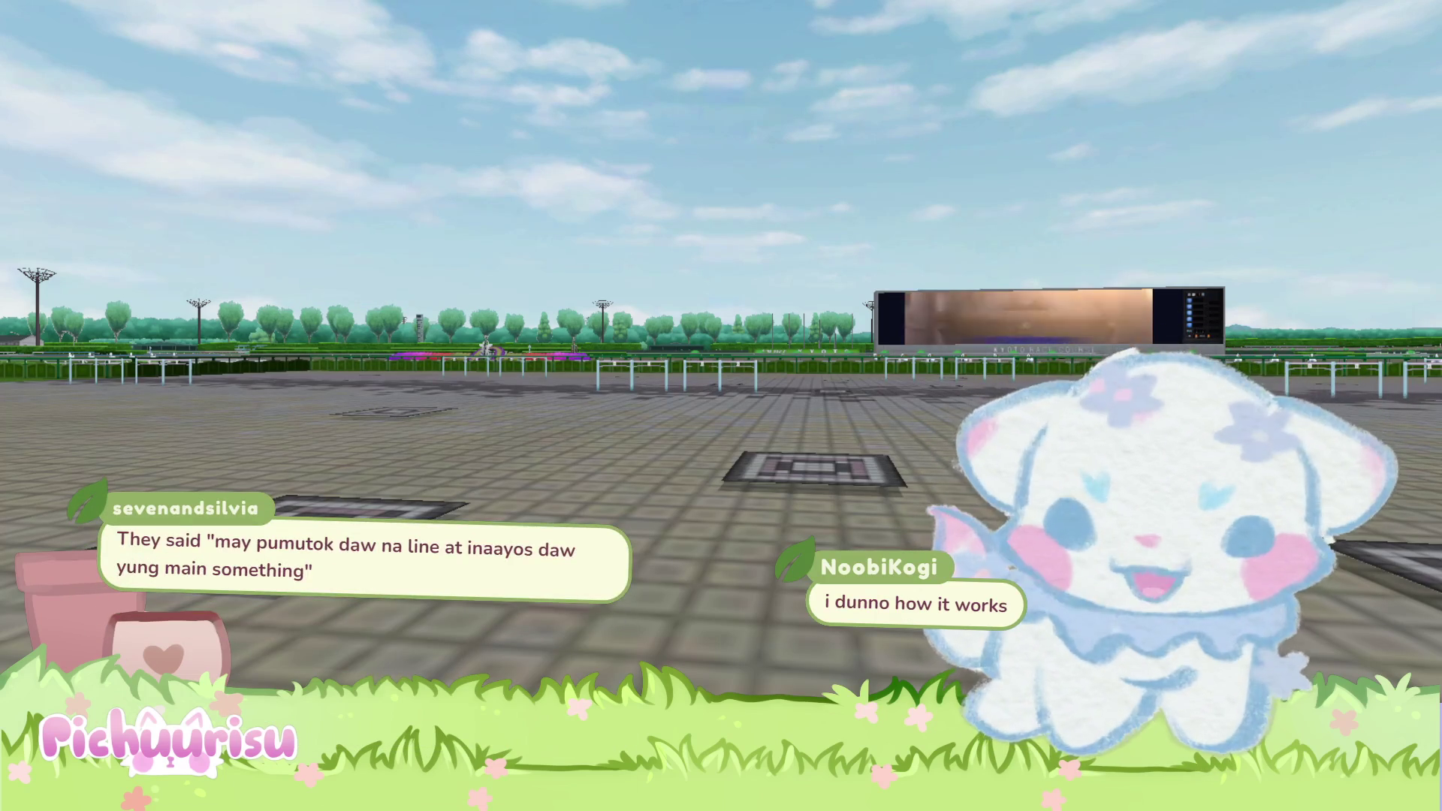
Bring up the quick menu and expand its settings into the full main menu.
key(Escape)
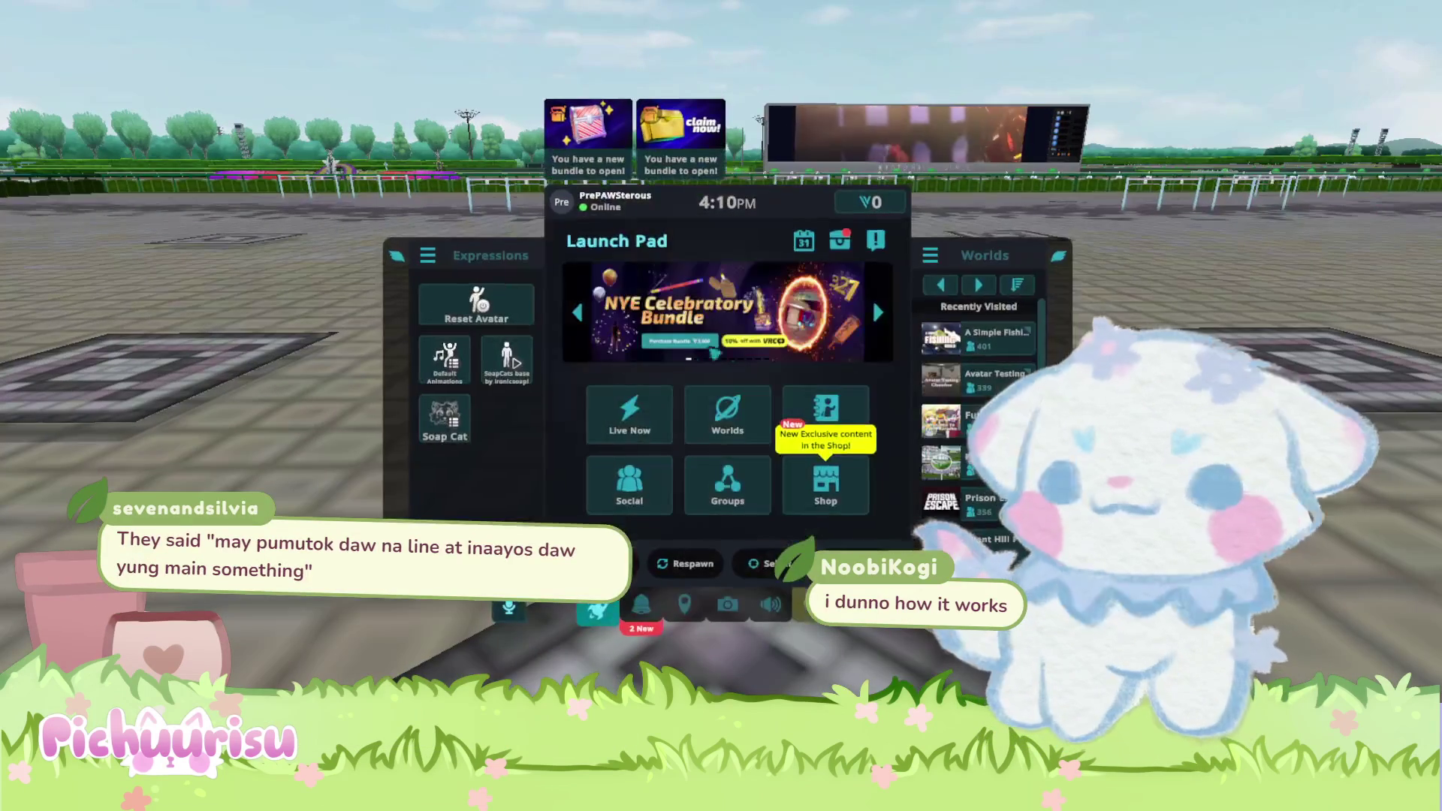
click(760, 563)
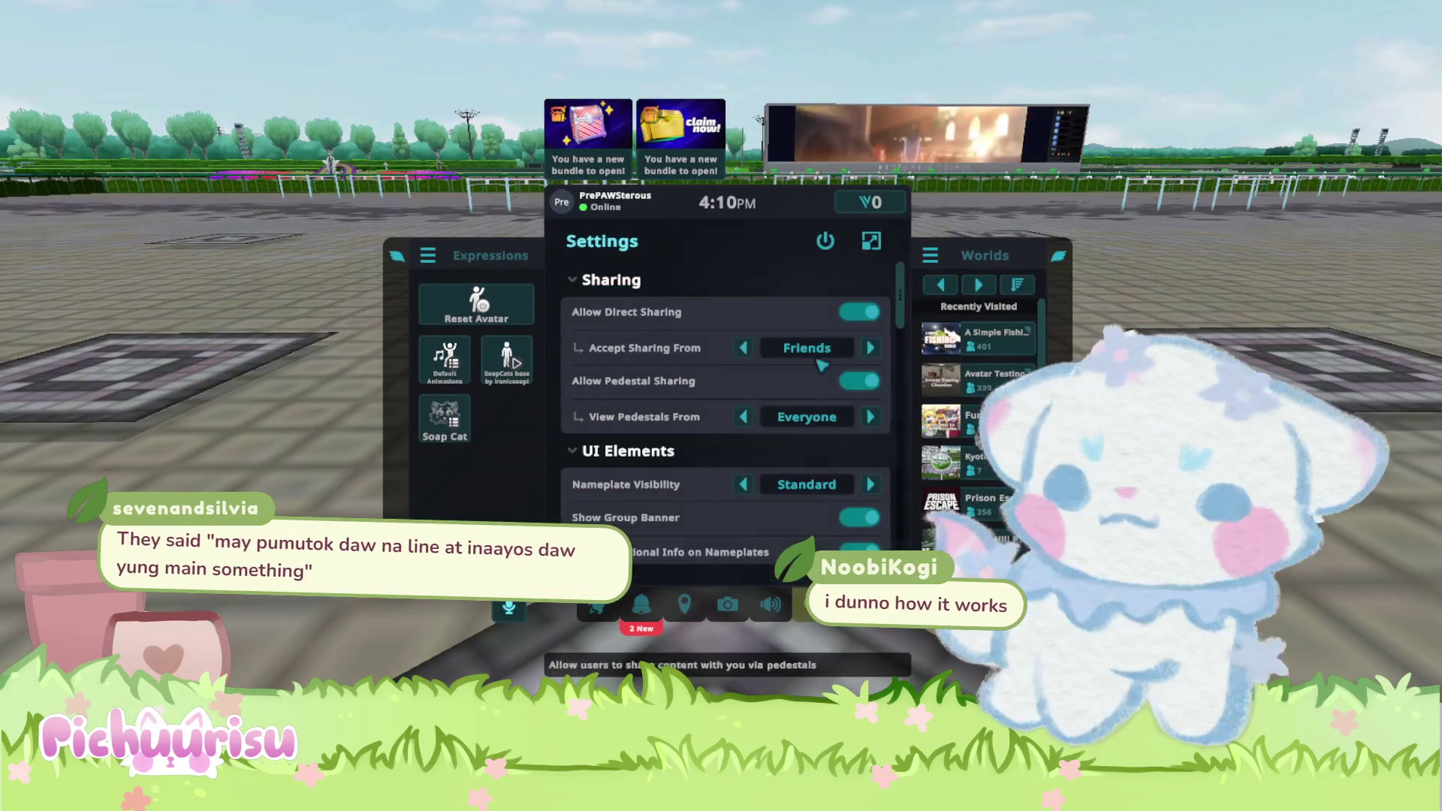
click(871, 241)
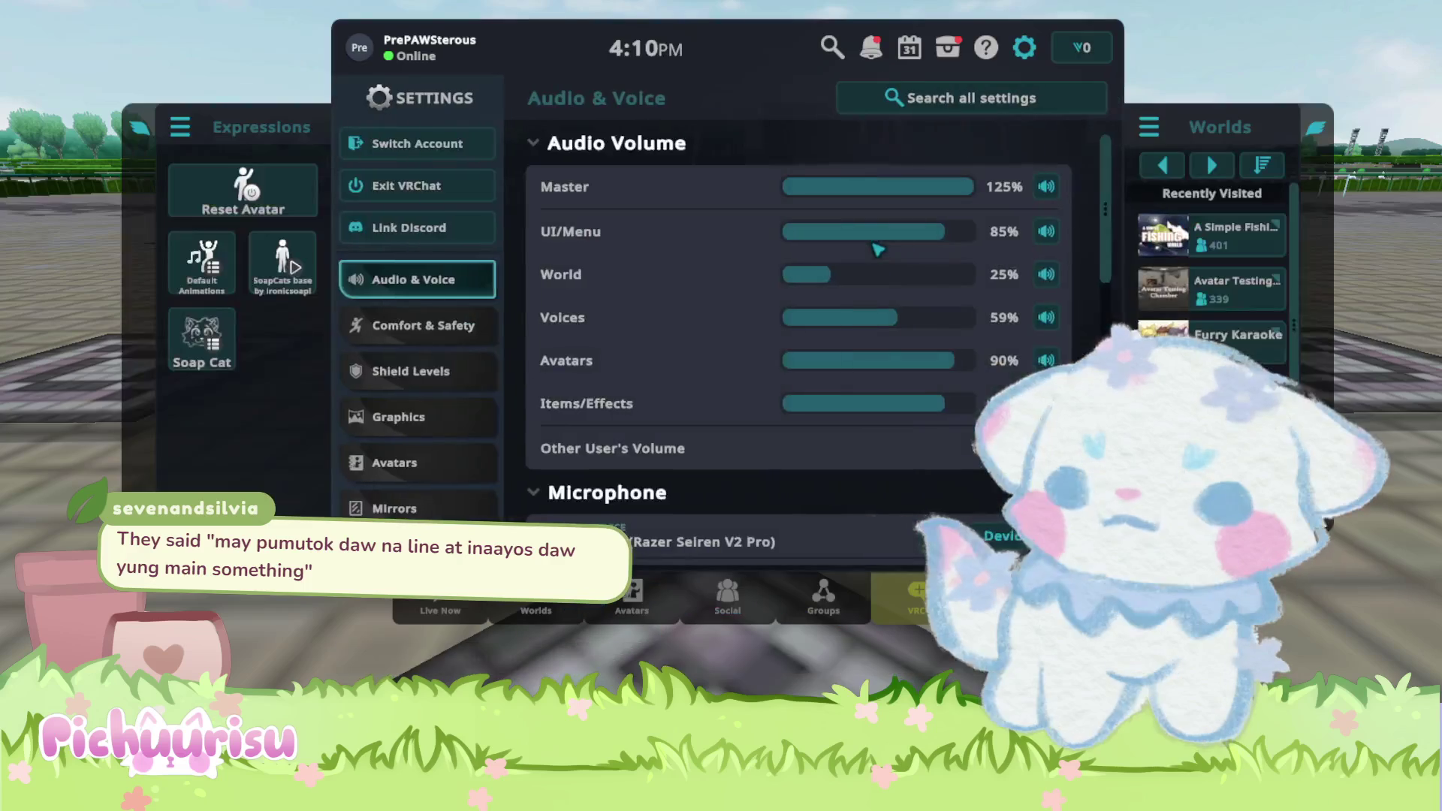
Look through the Tracking & IK settings, then show the recently used avatars on the Avatars page.
scroll(417, 503, down, 2)
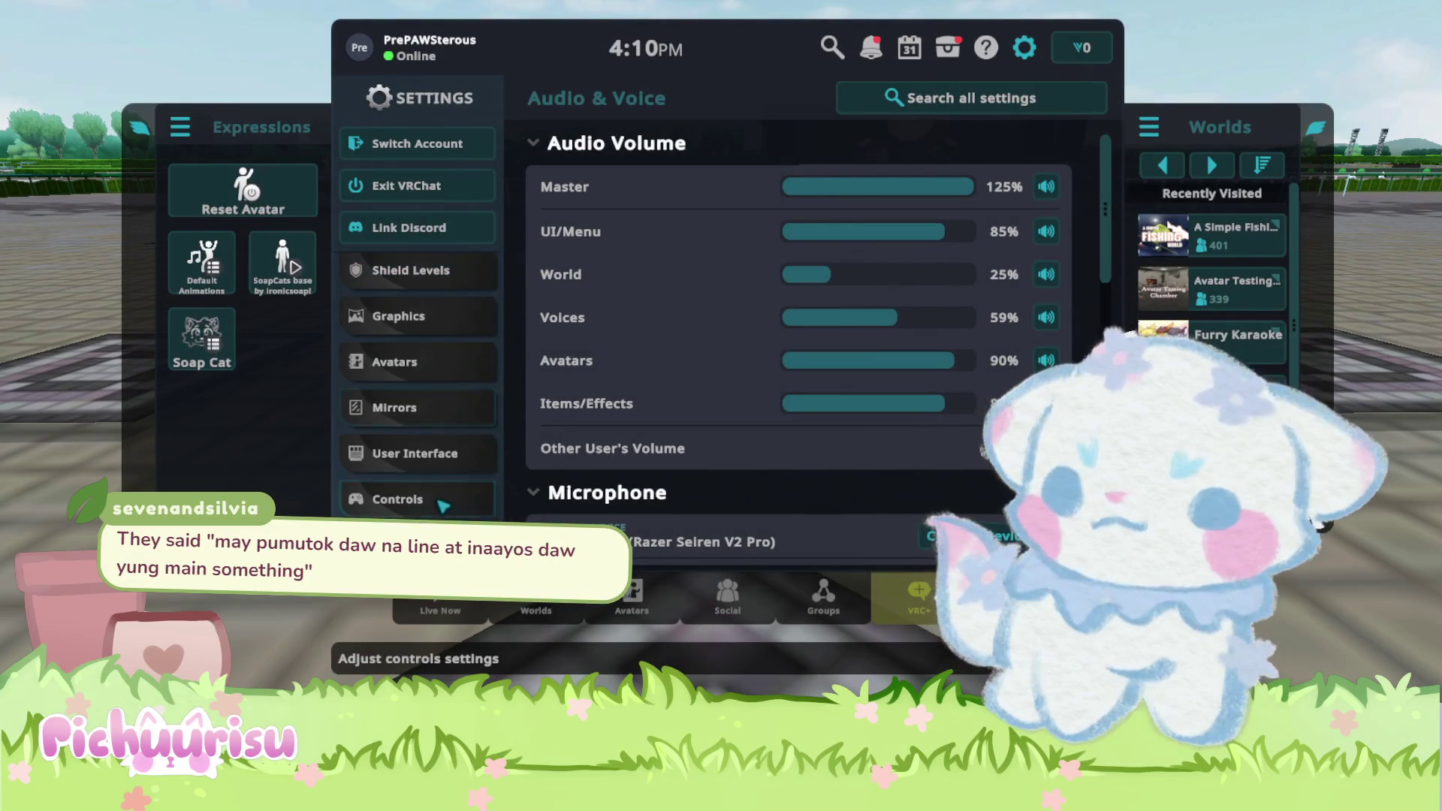
click(417, 545)
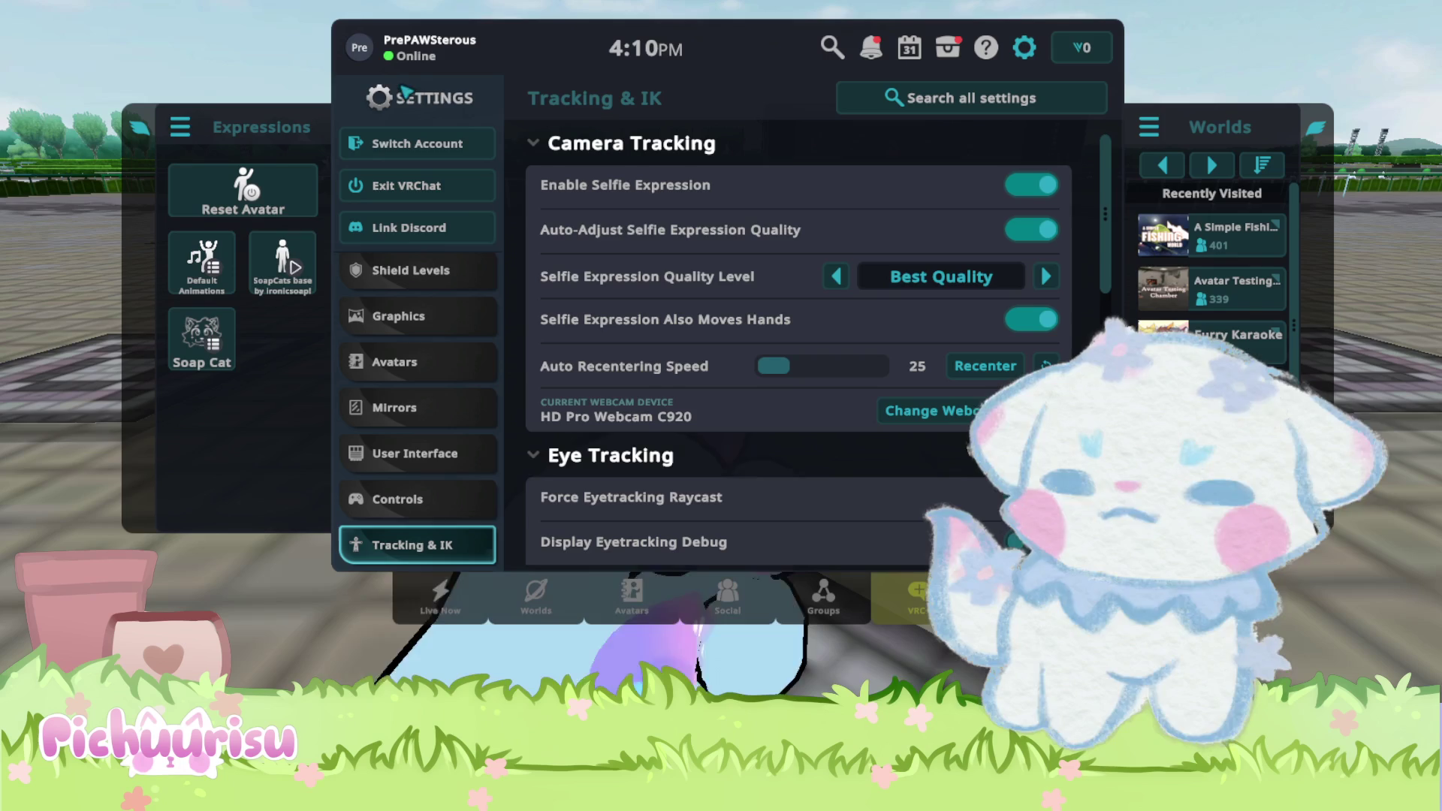
click(655, 582)
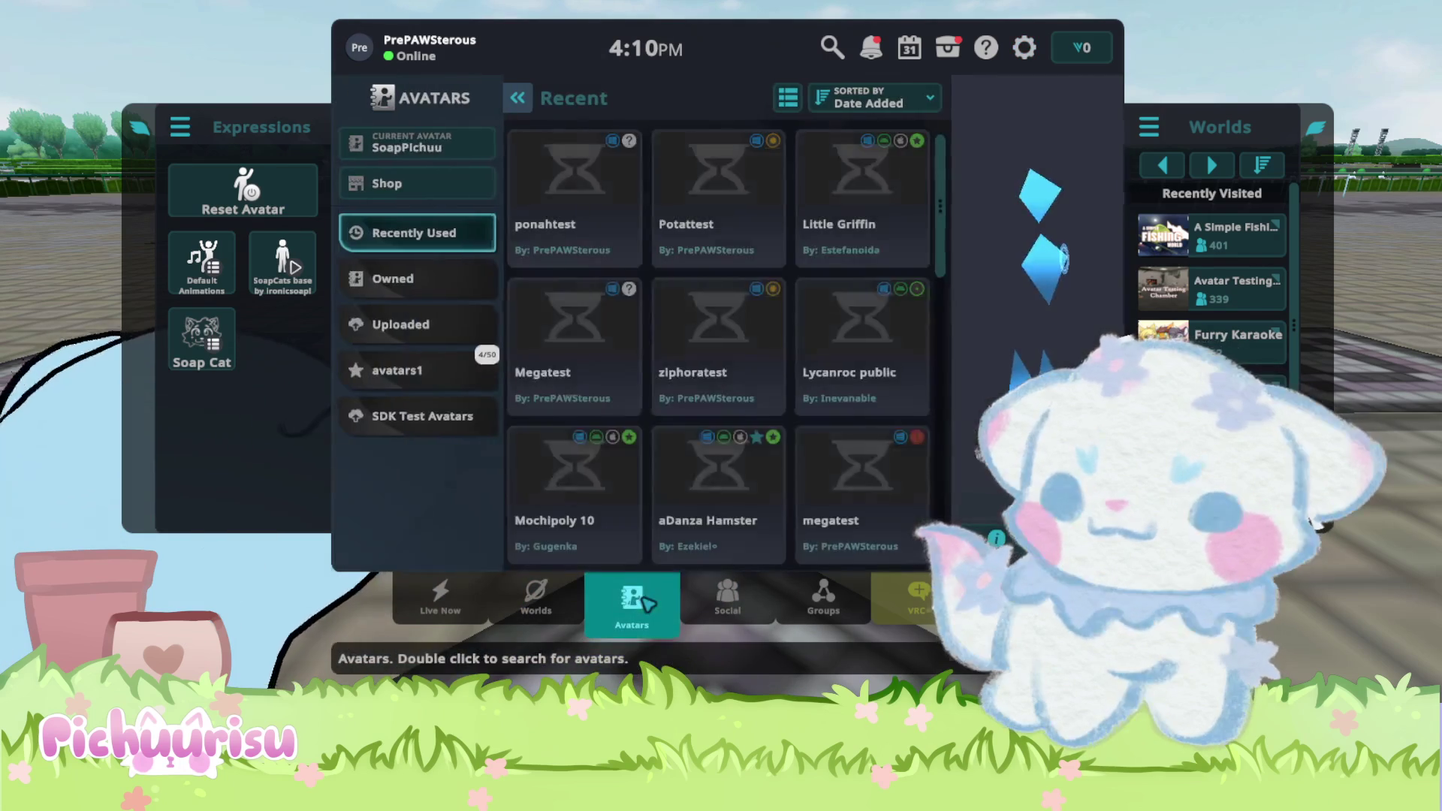
click(726, 601)
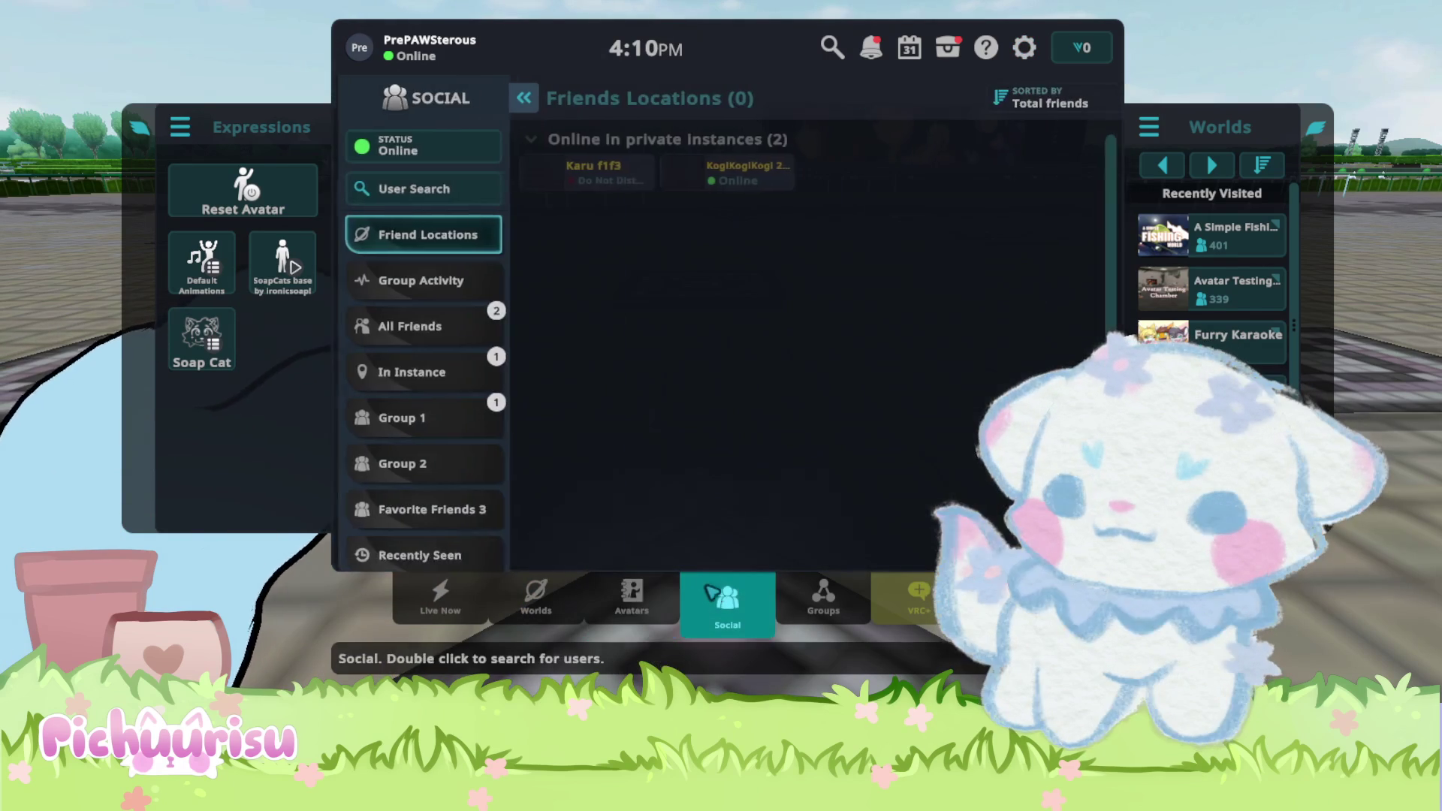
click(609, 182)
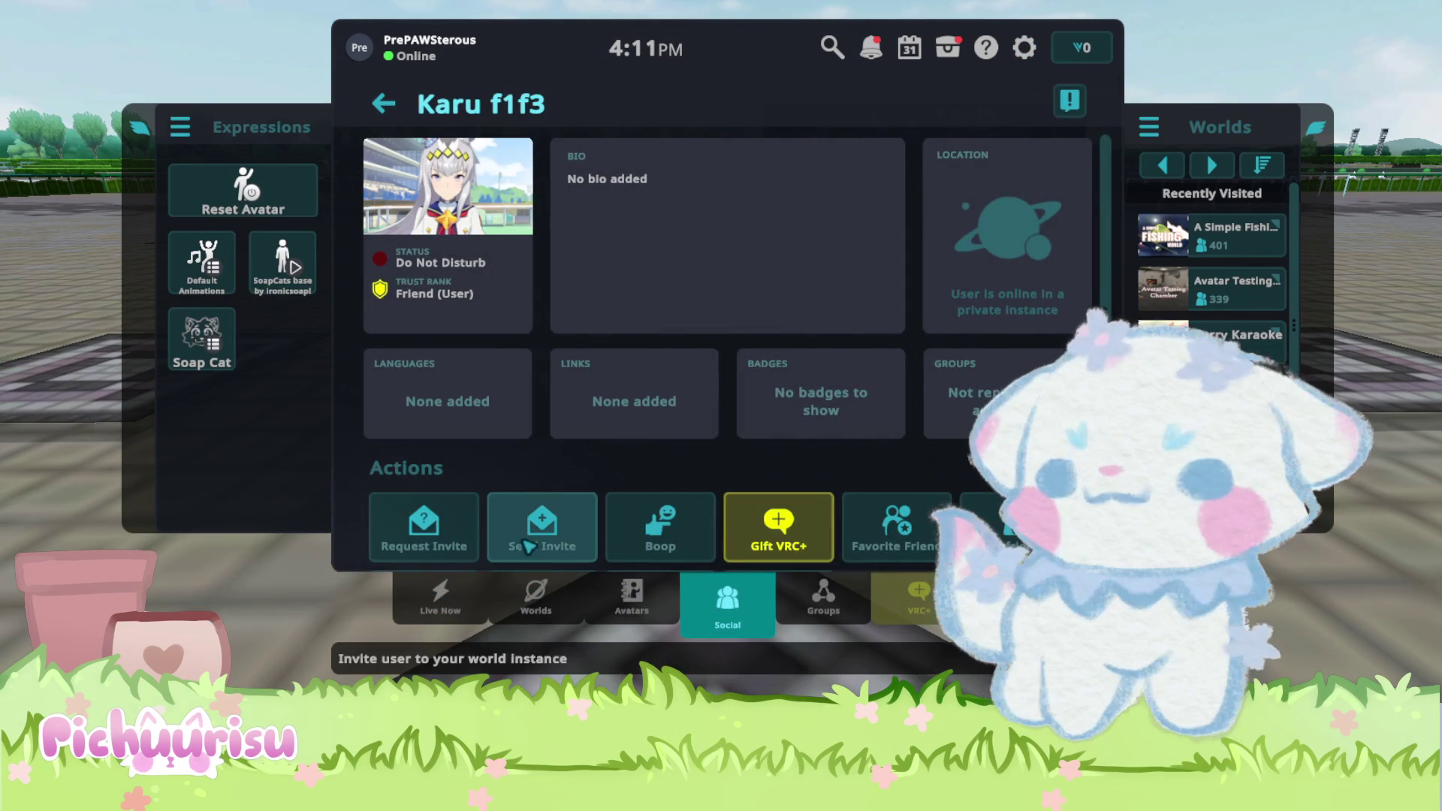
click(543, 529)
click(748, 624)
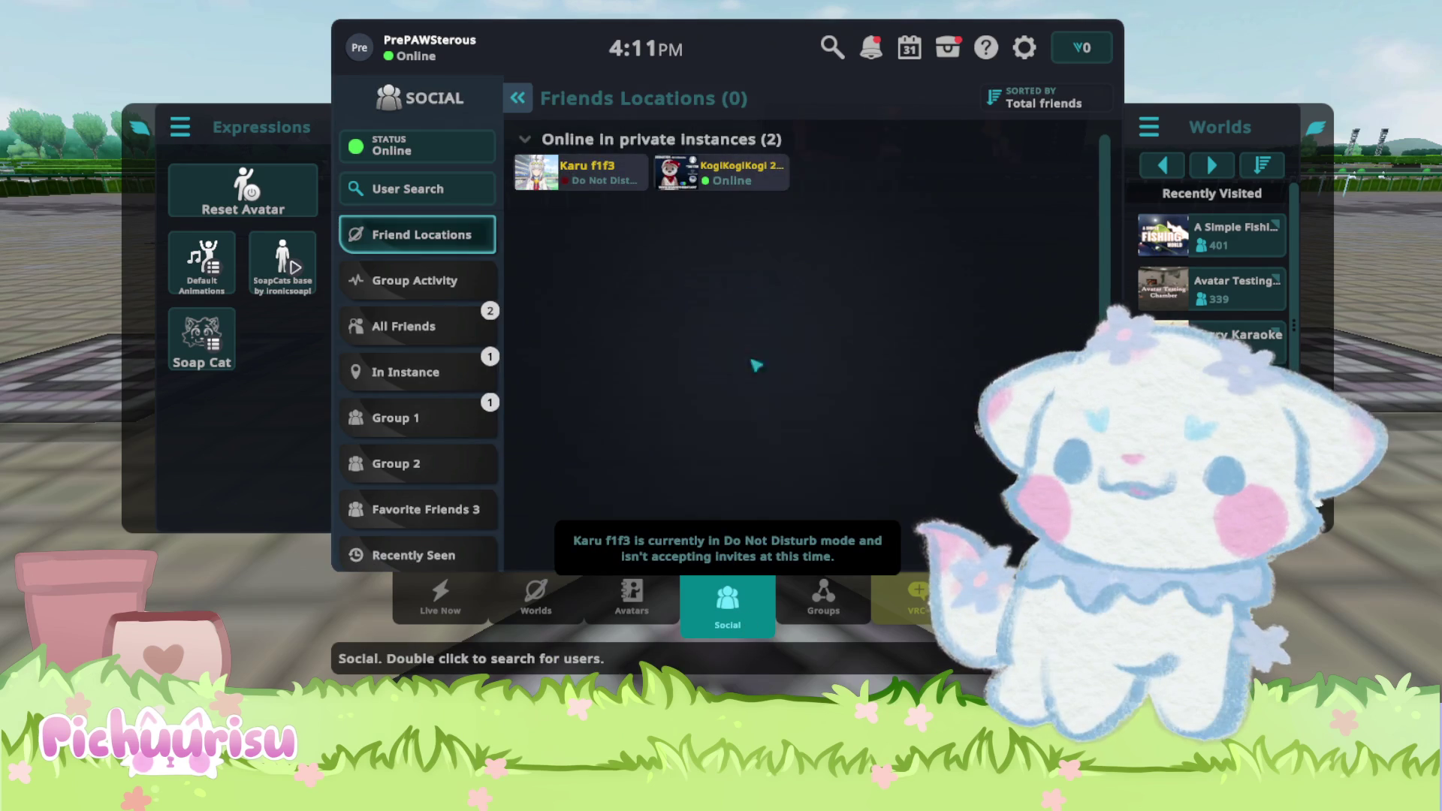
click(743, 177)
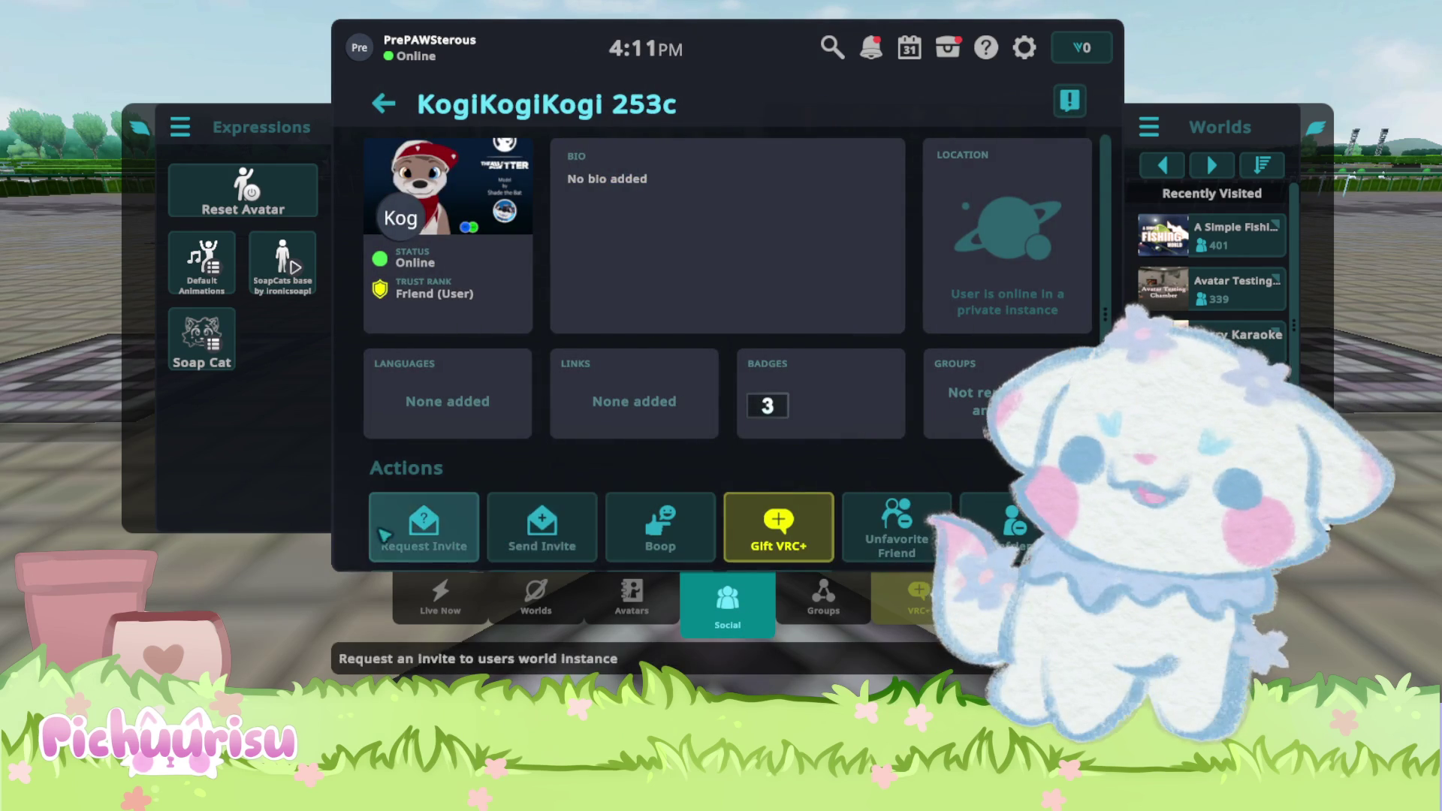
click(538, 537)
click(789, 505)
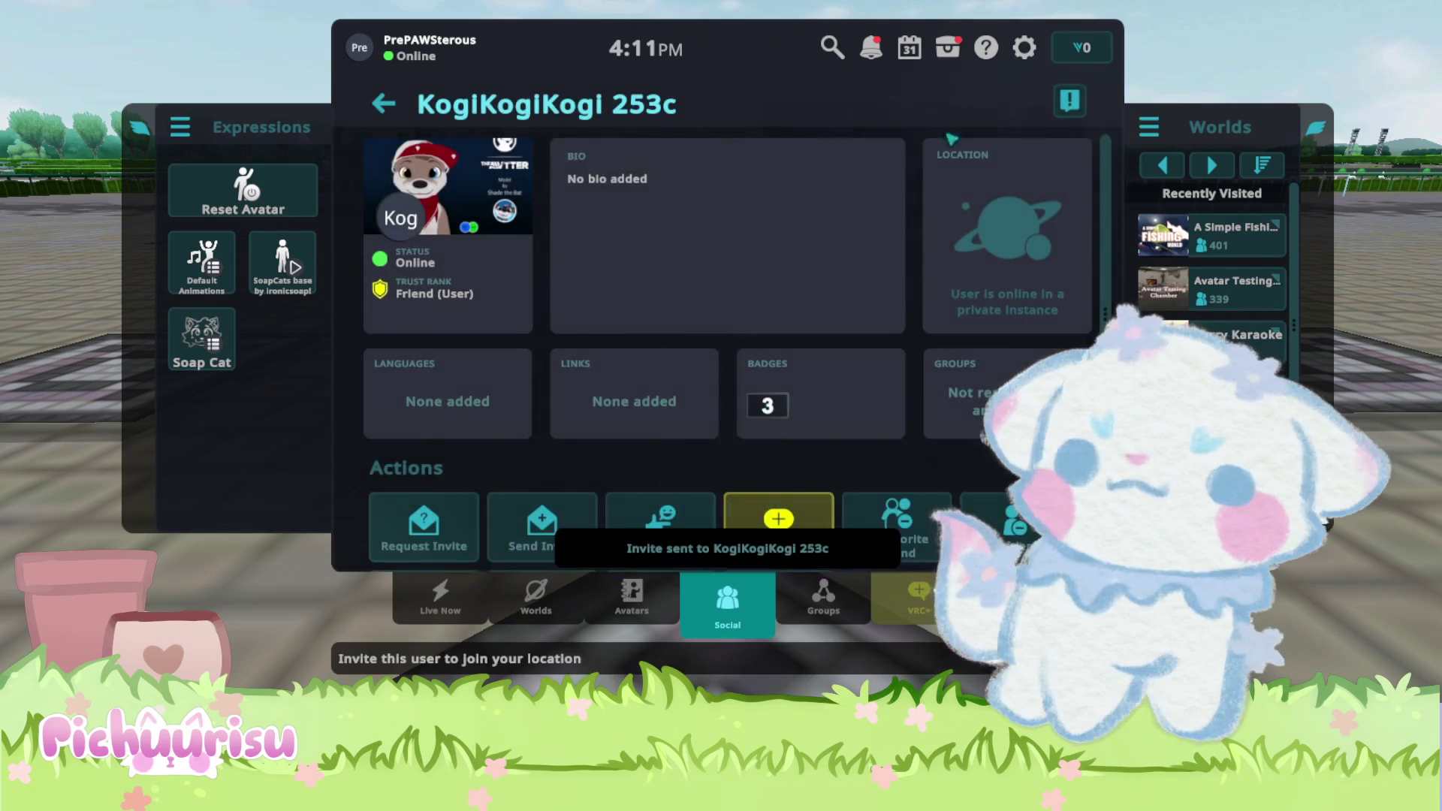
key(Escape)
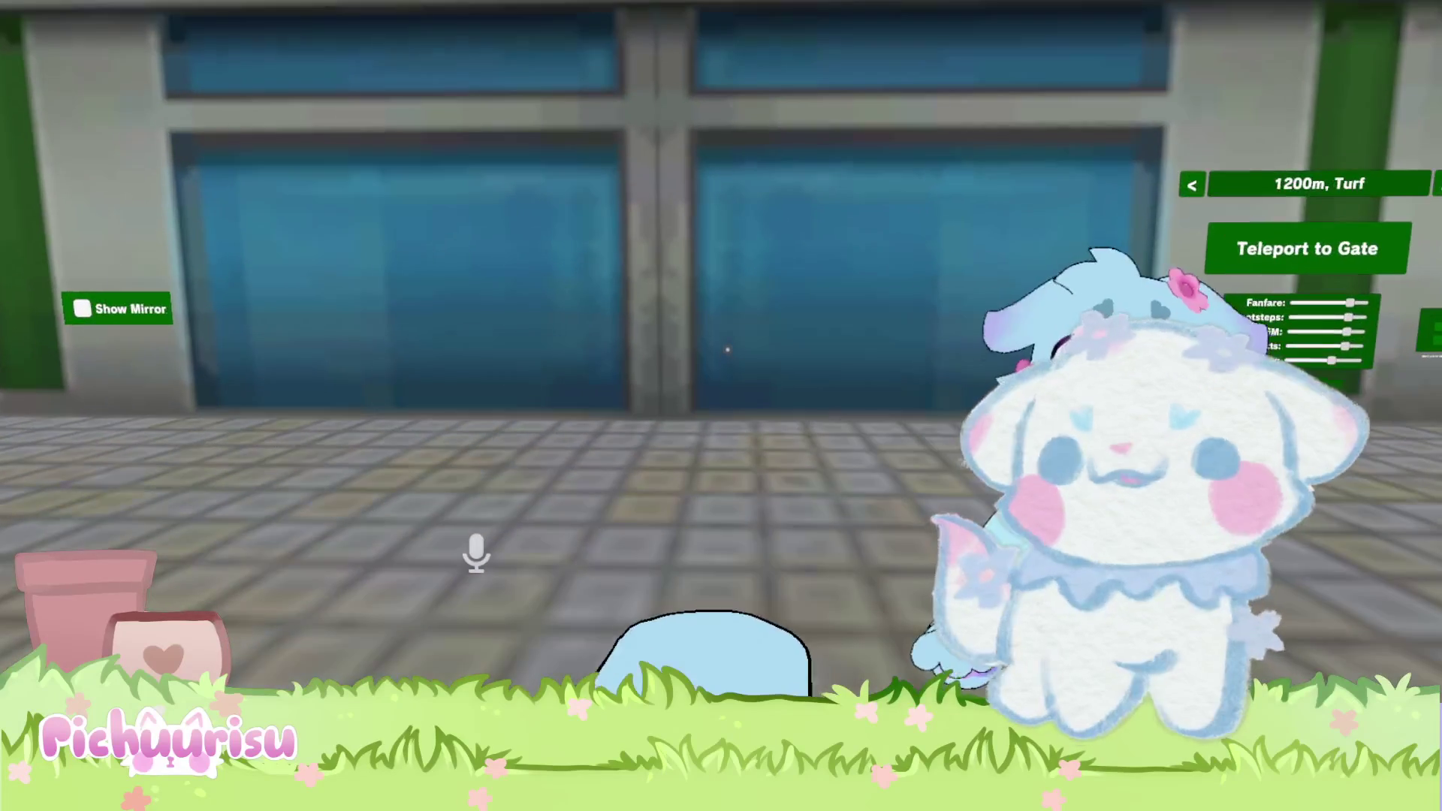
key(Escape)
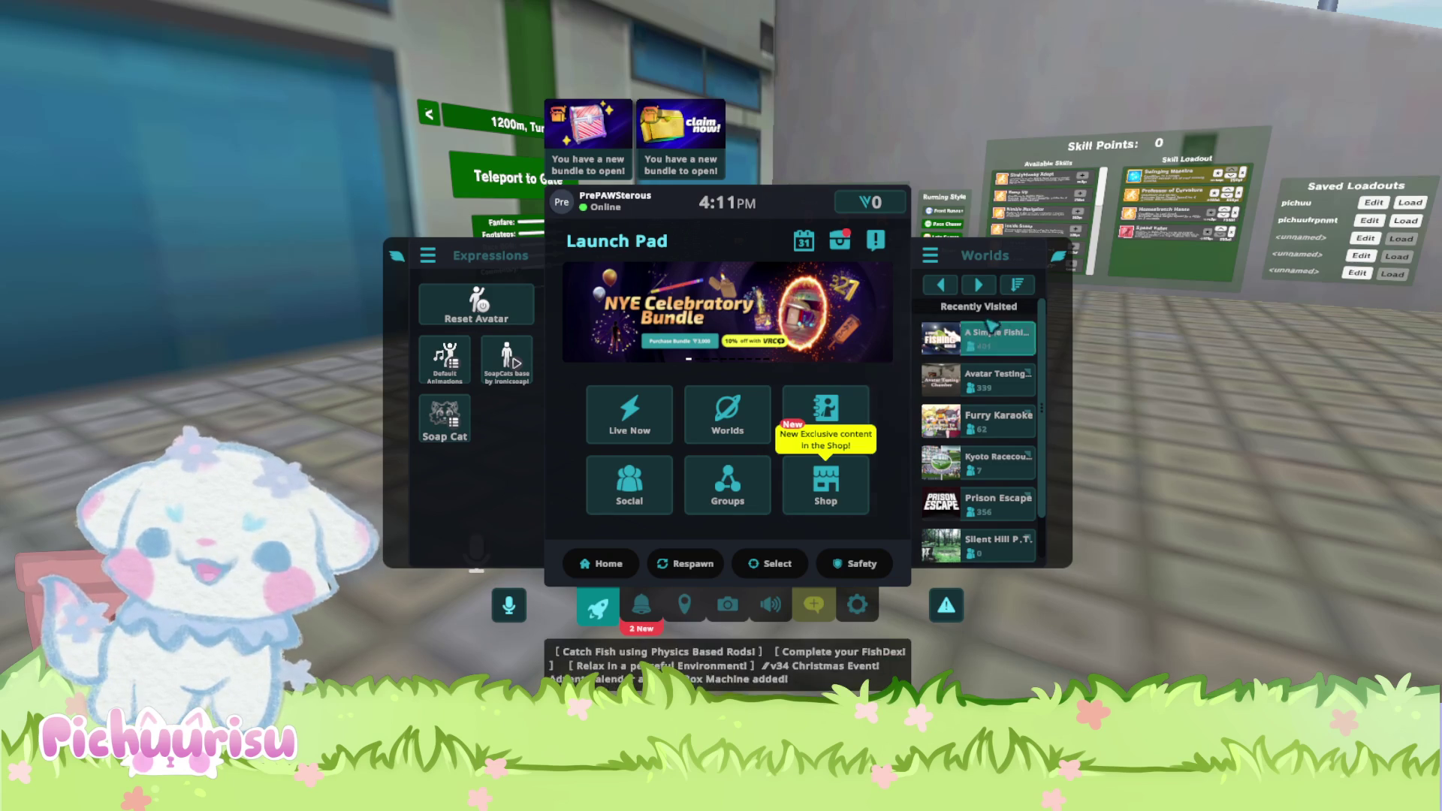
key(Escape)
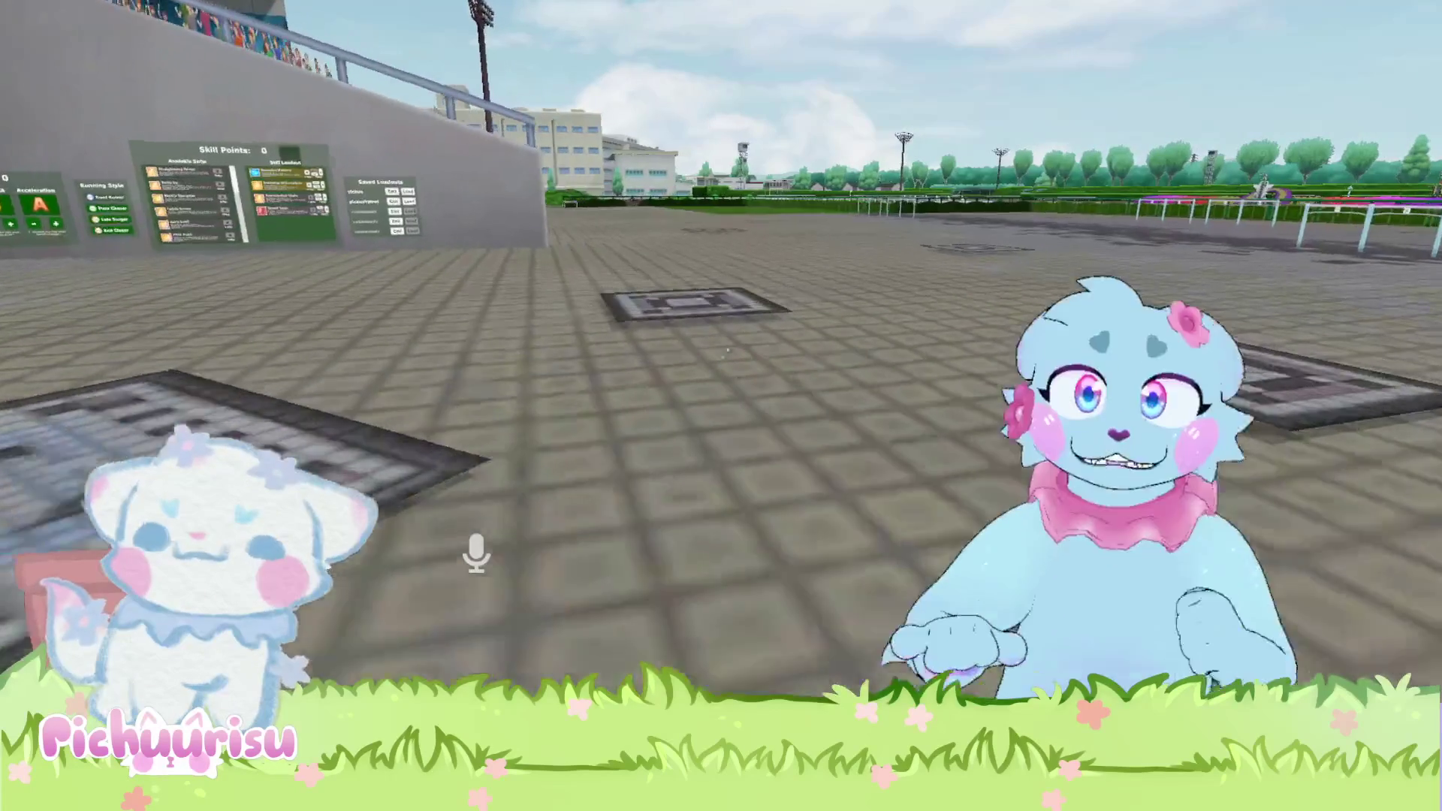
Walk across the plaza to the Avatar Board by the garage wall and flip it to page 2.
key(w)
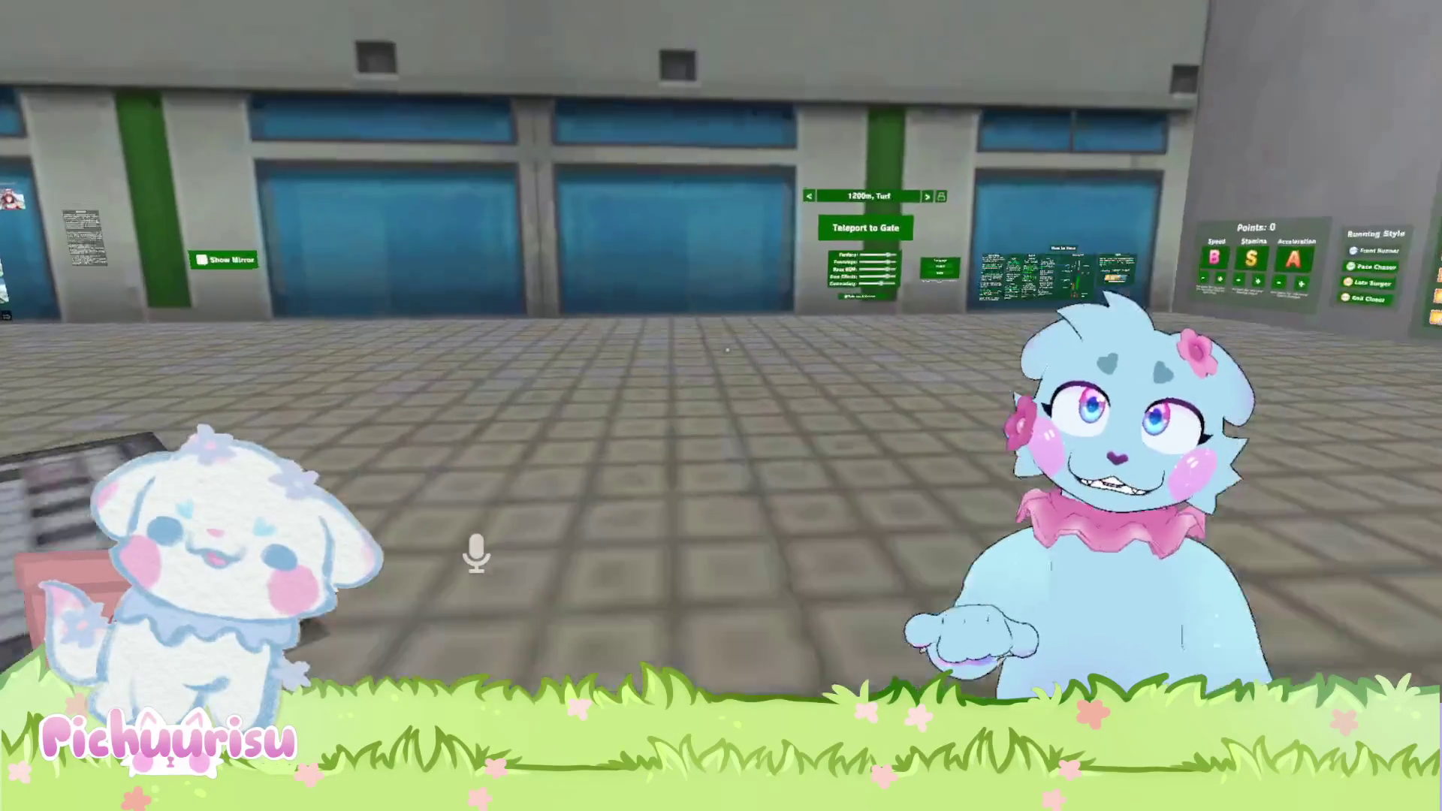
key(w)
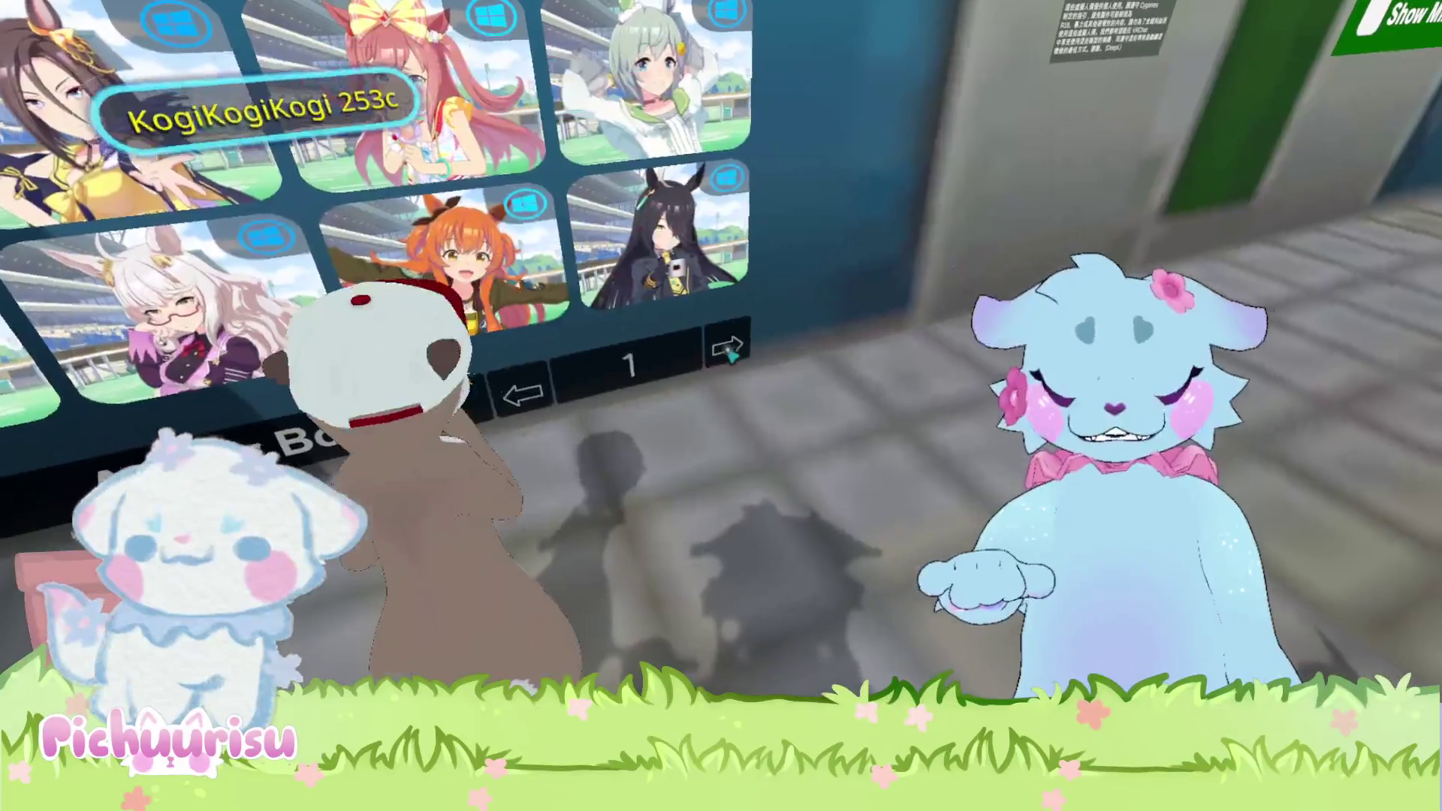
click(728, 348)
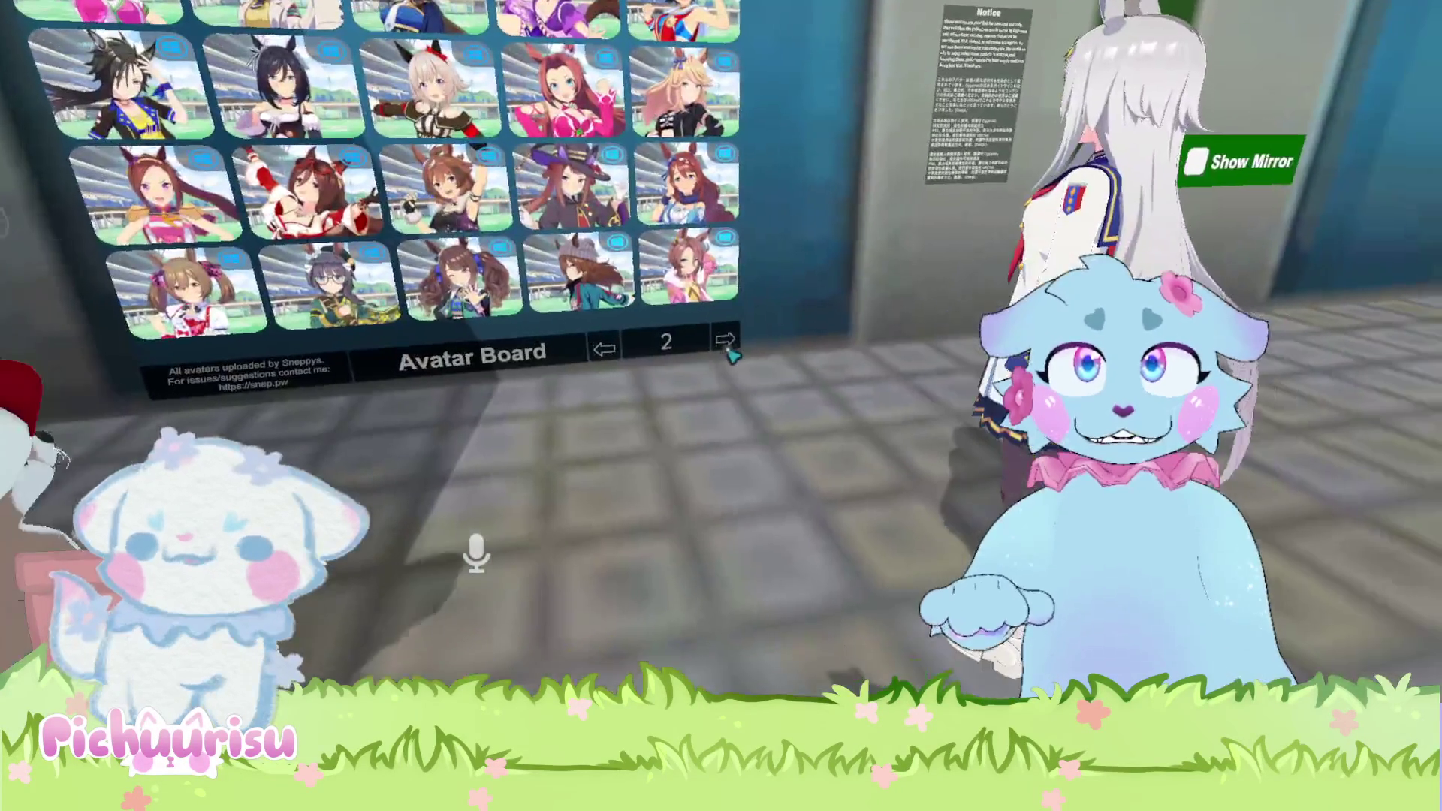
Flip the Avatar Board forward to page 3, then page 4.
click(727, 348)
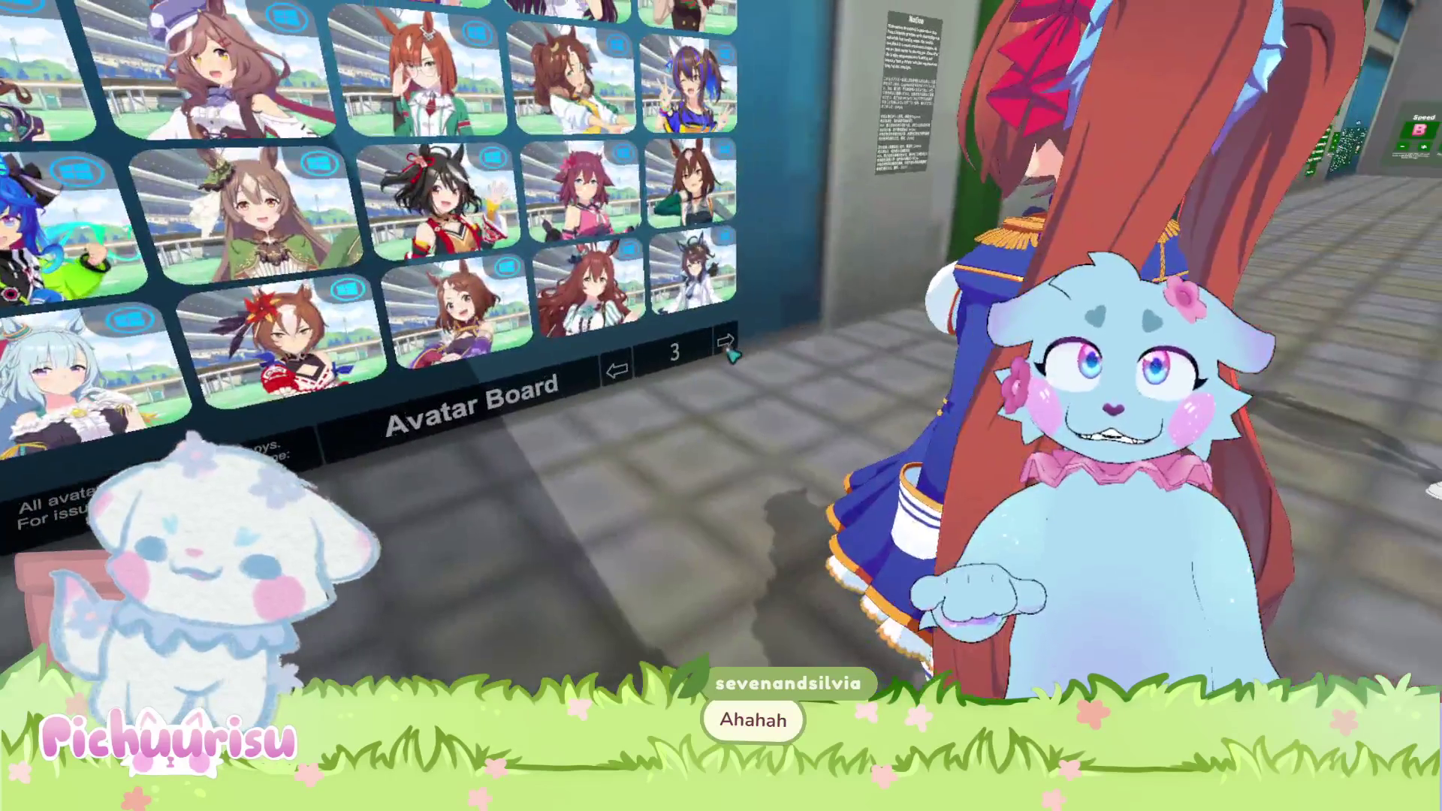
click(745, 337)
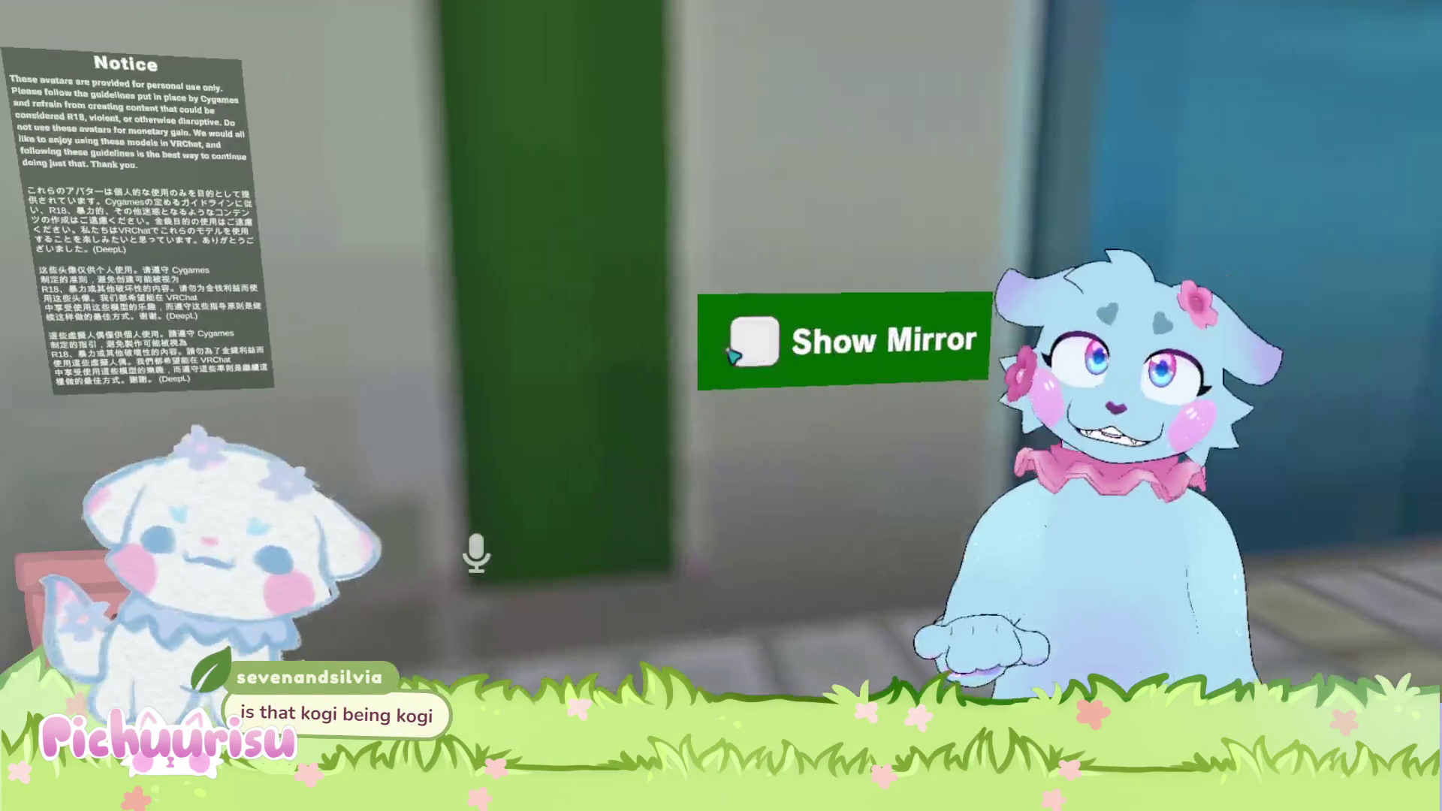
Turn on the world's mirror and scroll down the Skill Points board's Available Skills list.
click(732, 349)
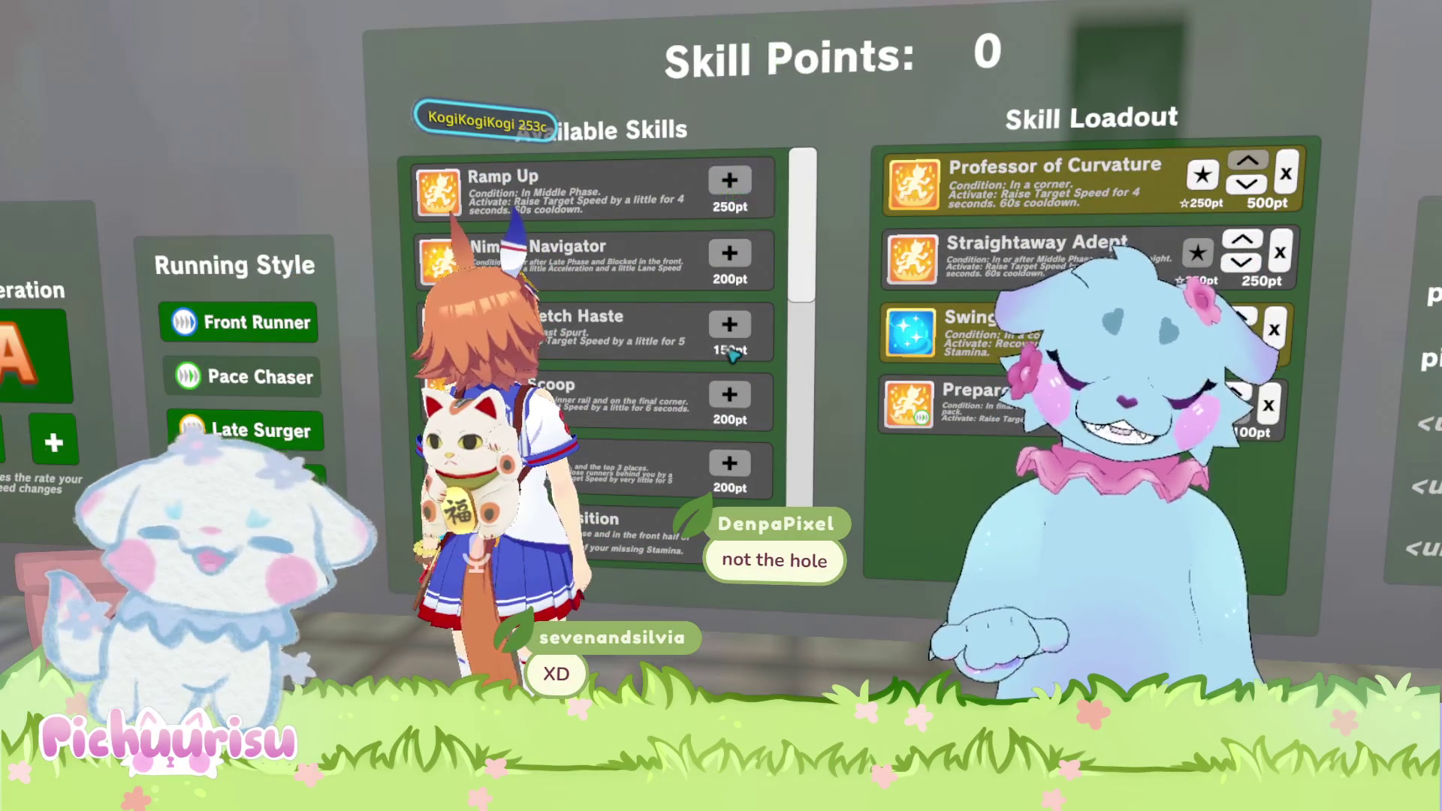
scroll(732, 356, down, 2)
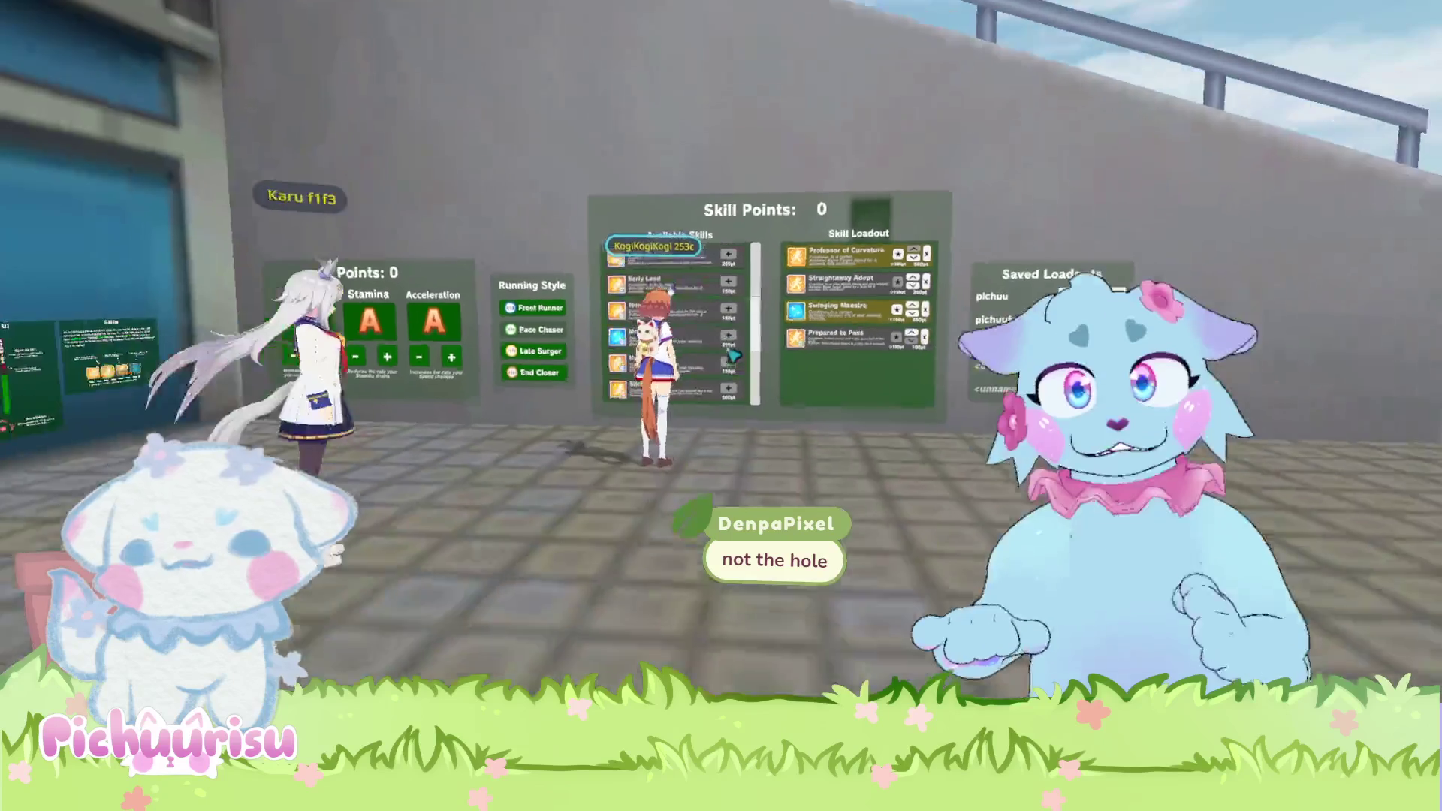
scroll(732, 356, down, 3)
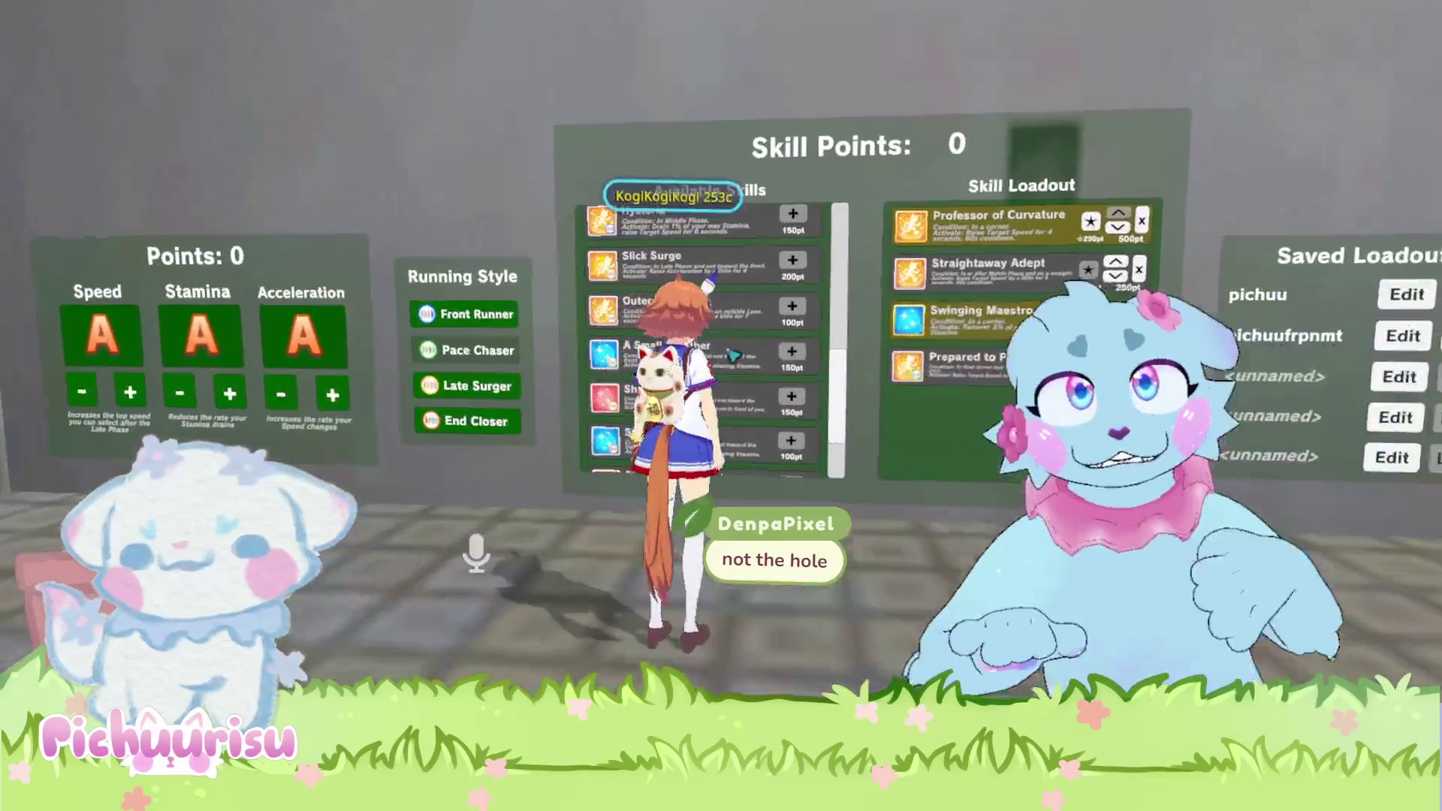